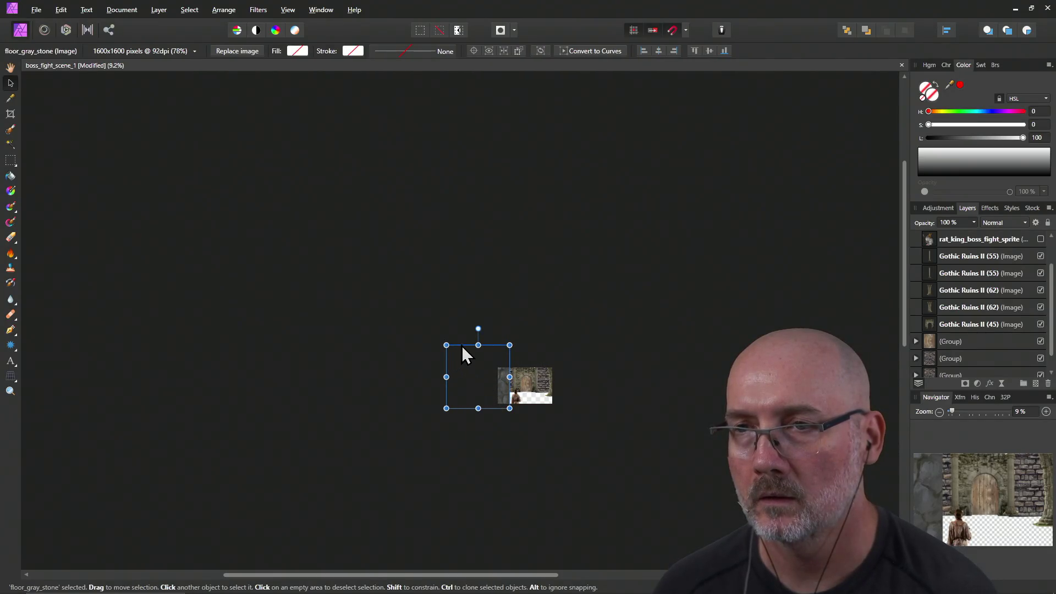
Shrink the floor_gray_stone image and move its layer beneath all the groups.
mouse_move(446, 345)
left_mouse_down()
mouse_move(491, 372)
mouse_move(523, 411)
mouse_move(471, 412)
mouse_move(440, 374)
left_mouse_up()
scroll(540, 418, "up", 5)
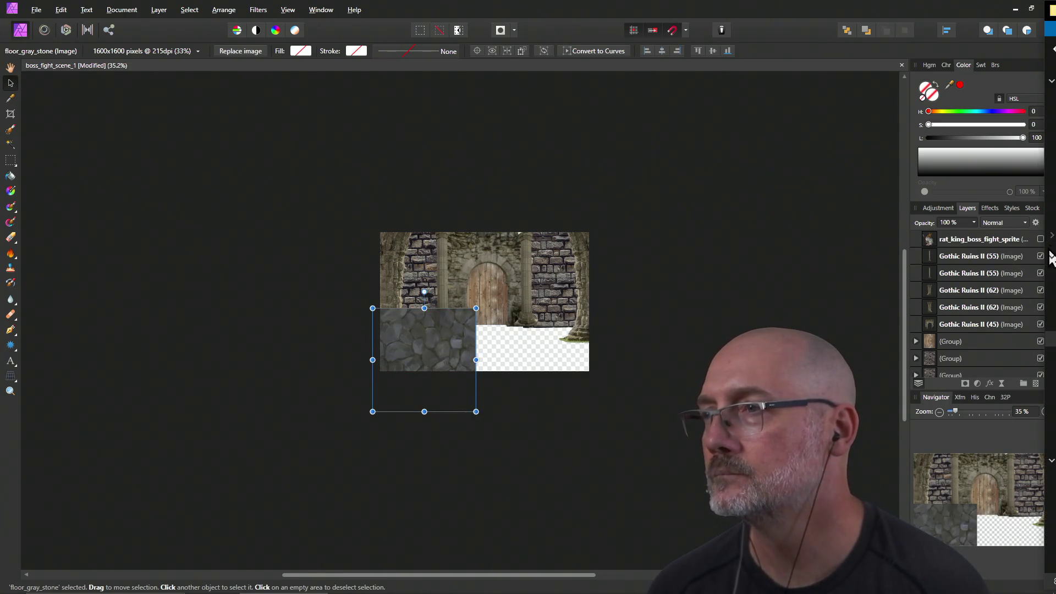
scroll(1051, 256, "up", 2)
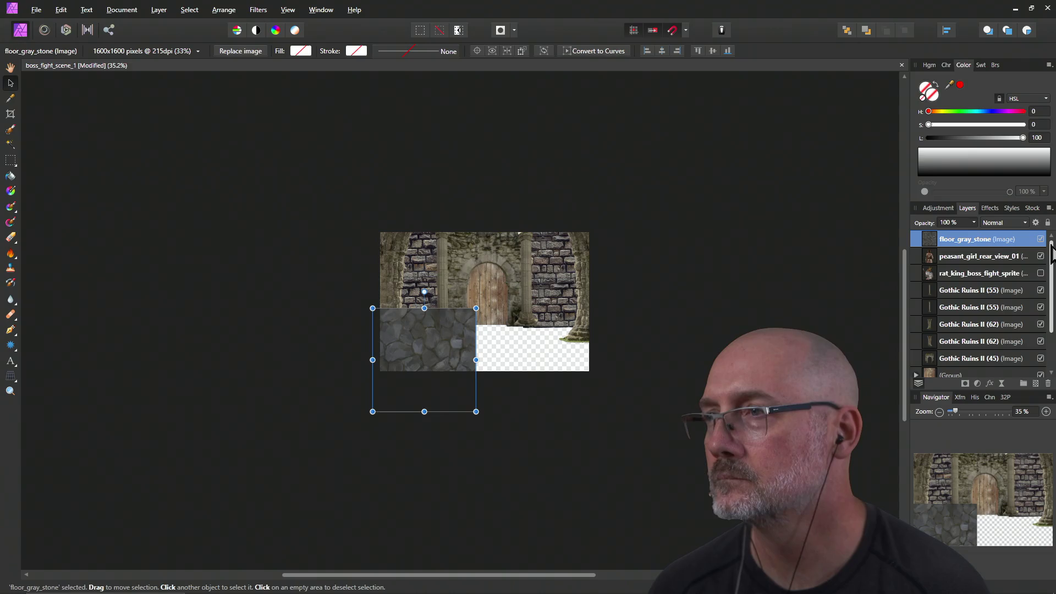
left_click_drag(927, 239, 938, 365)
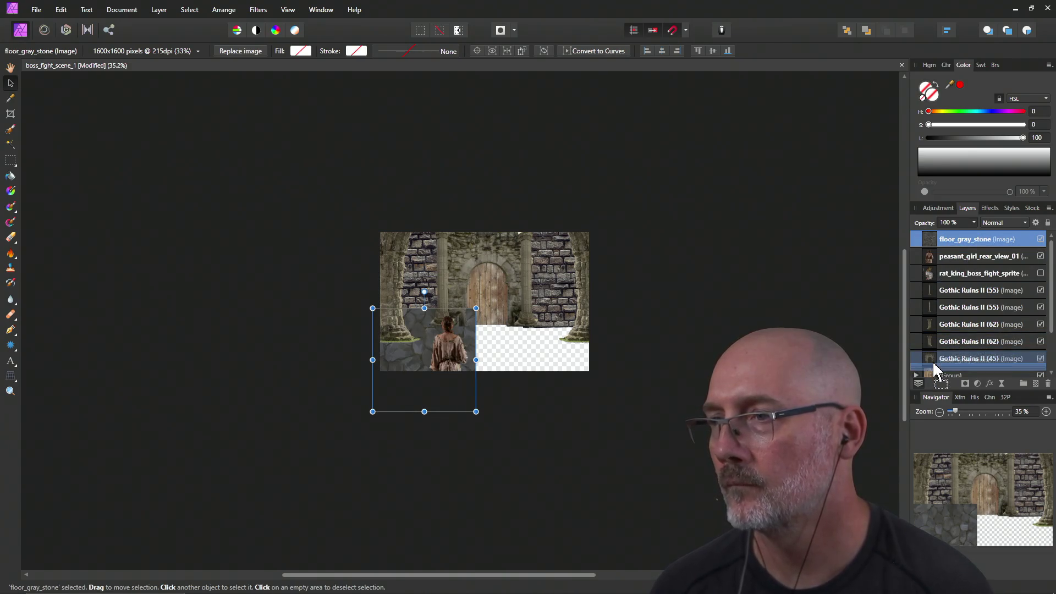
scroll(969, 330, "down", 2)
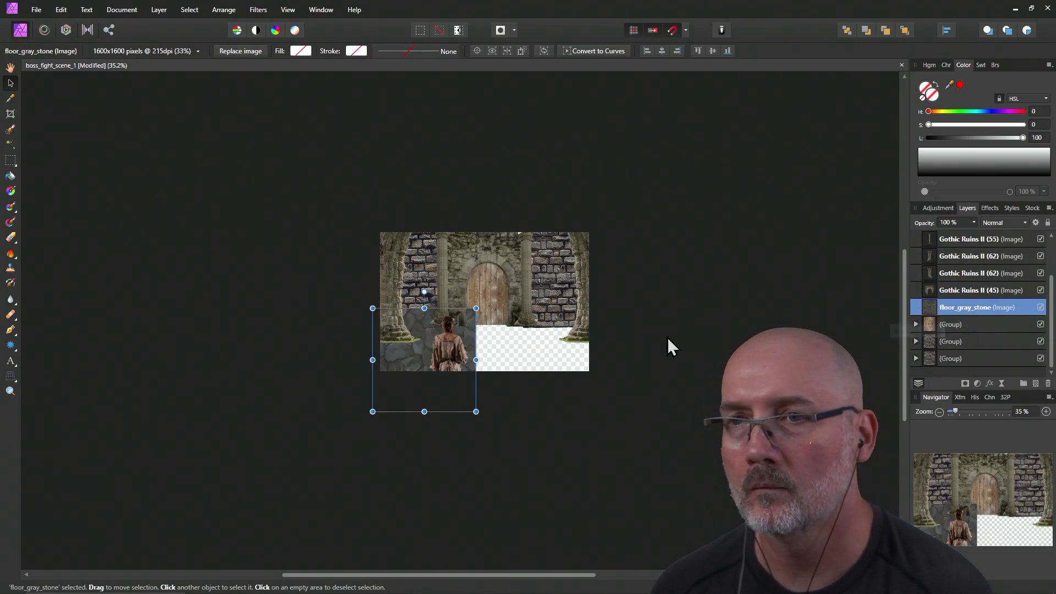
left_click_drag(931, 329, 936, 378)
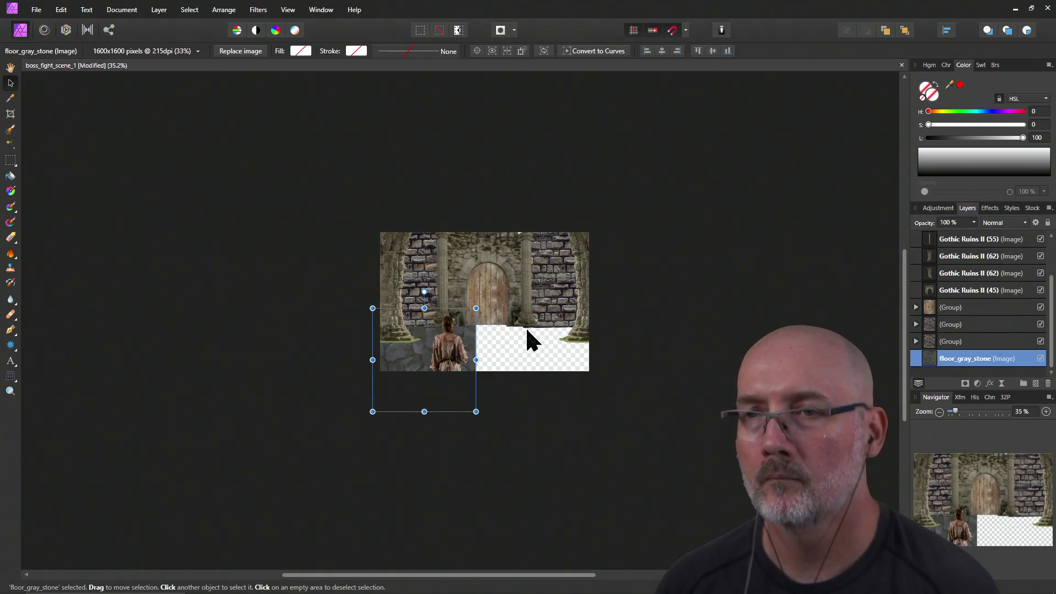
scroll(526, 329, "up", 3)
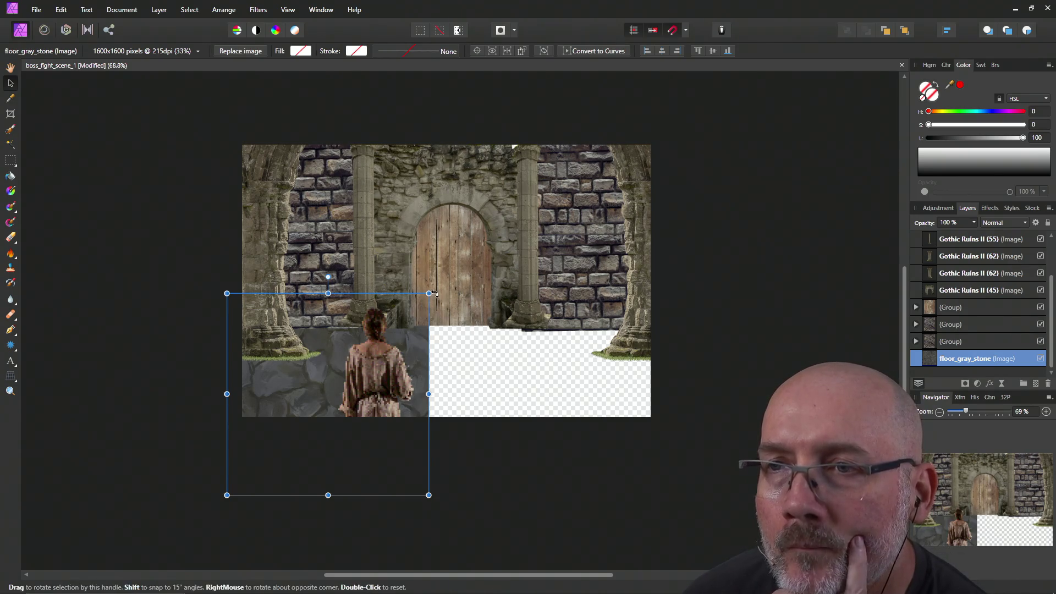
Rotate the stone floor slightly and position it under the door, behind the wall.
mouse_move(435, 292)
left_mouse_down()
mouse_move(421, 273)
mouse_move(430, 294)
left_mouse_up()
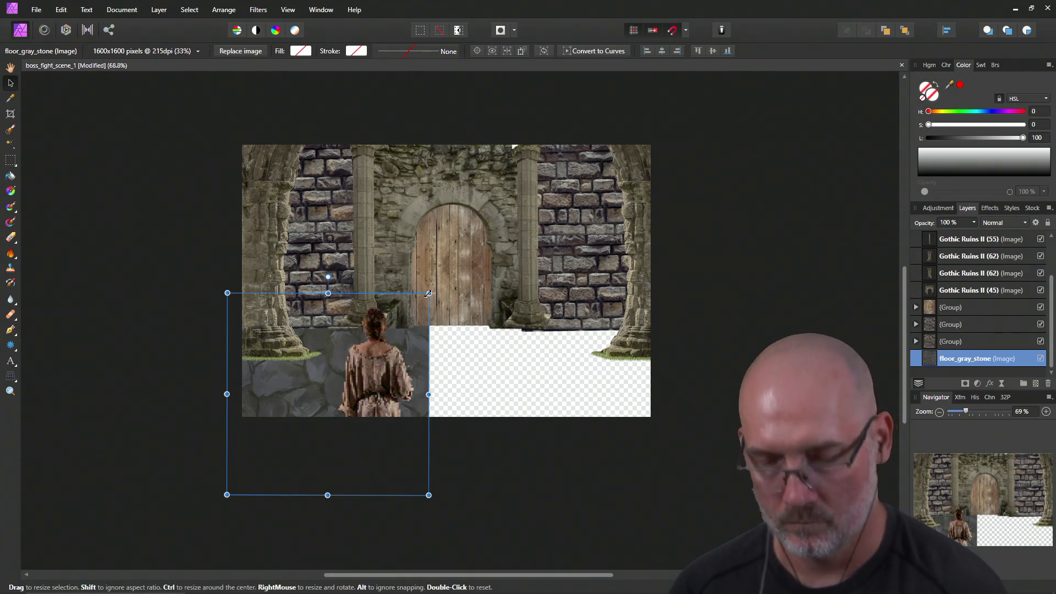
key("alt")
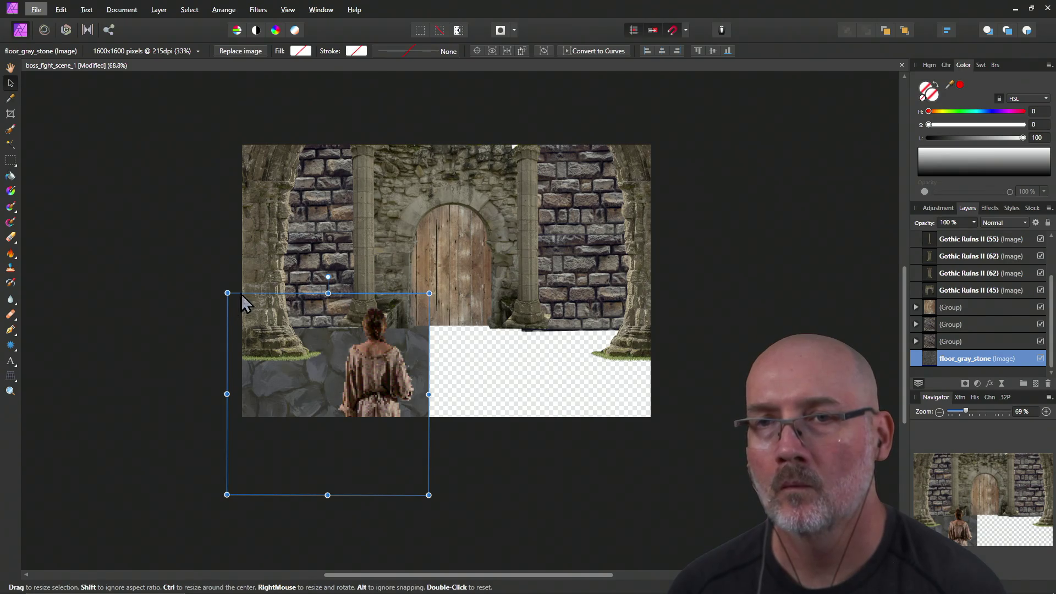
mouse_move(319, 347)
left_mouse_down()
mouse_move(419, 385)
mouse_move(505, 371)
mouse_move(501, 428)
mouse_move(495, 384)
left_mouse_up()
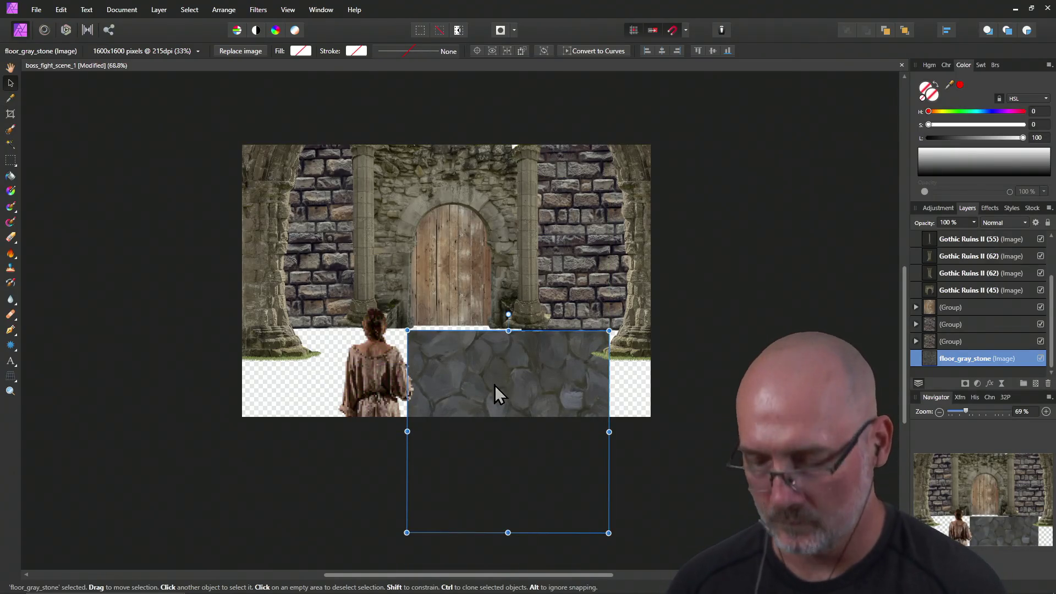
key("ctrl+z")
key("ctrl+z")
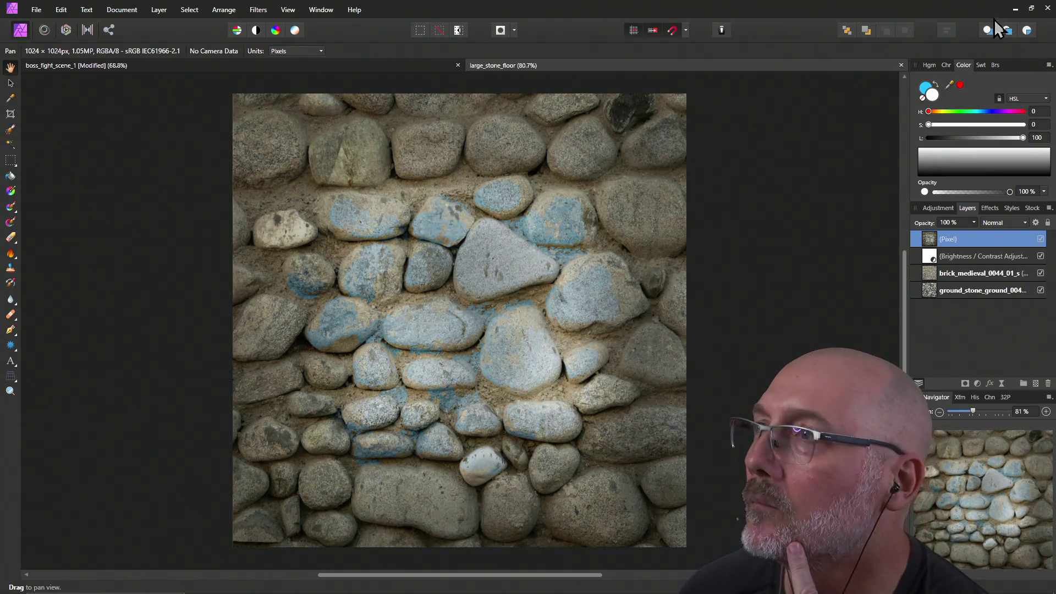
Close the large_stone_floor document, cancel the prompt to keep boss_fight_scene_1, and deselect.
left_click(1048, 8)
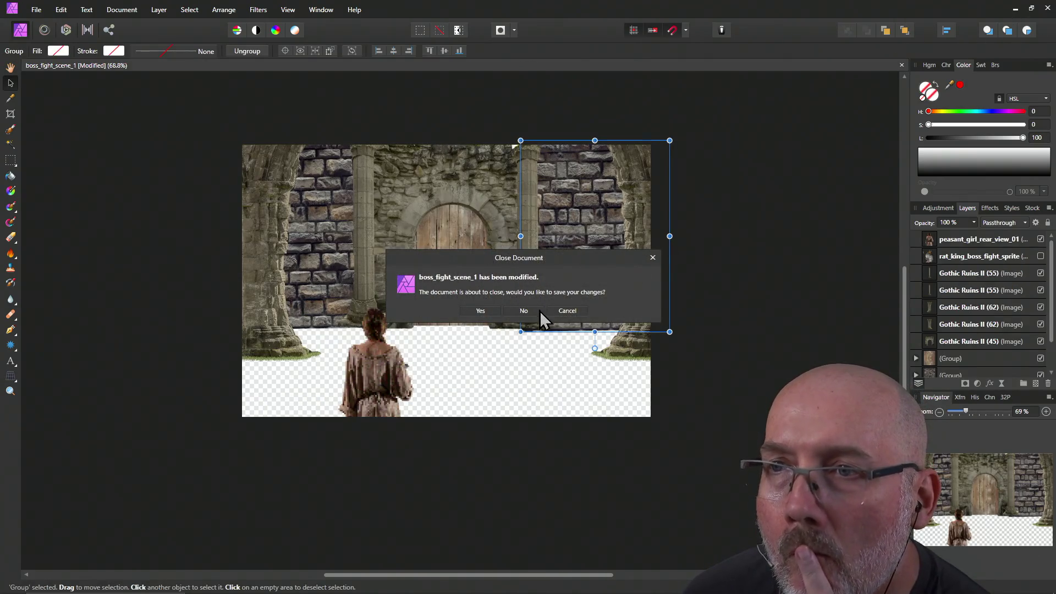
left_click(567, 311)
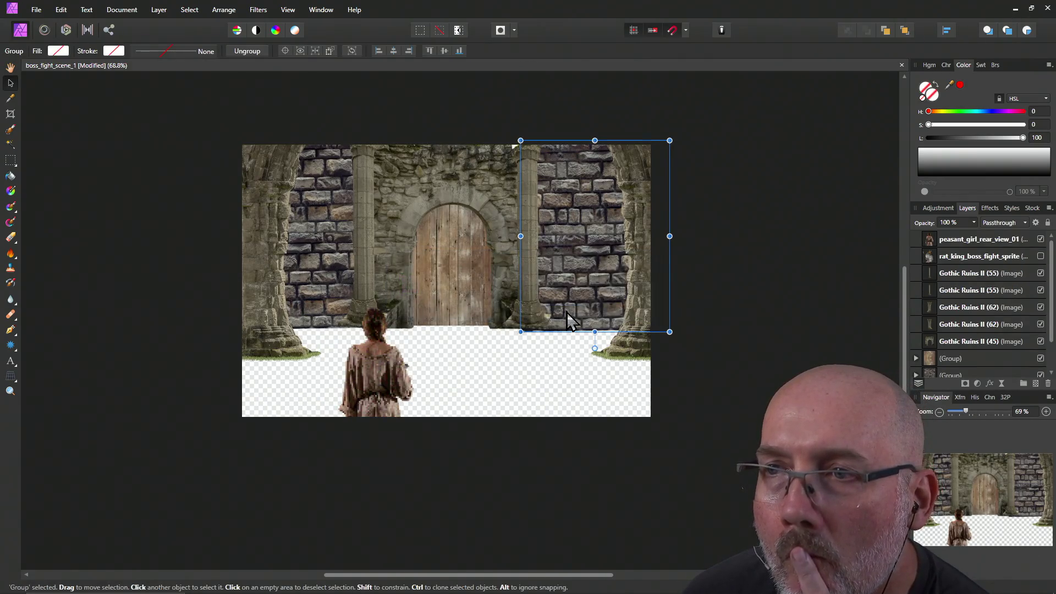
left_click(301, 515)
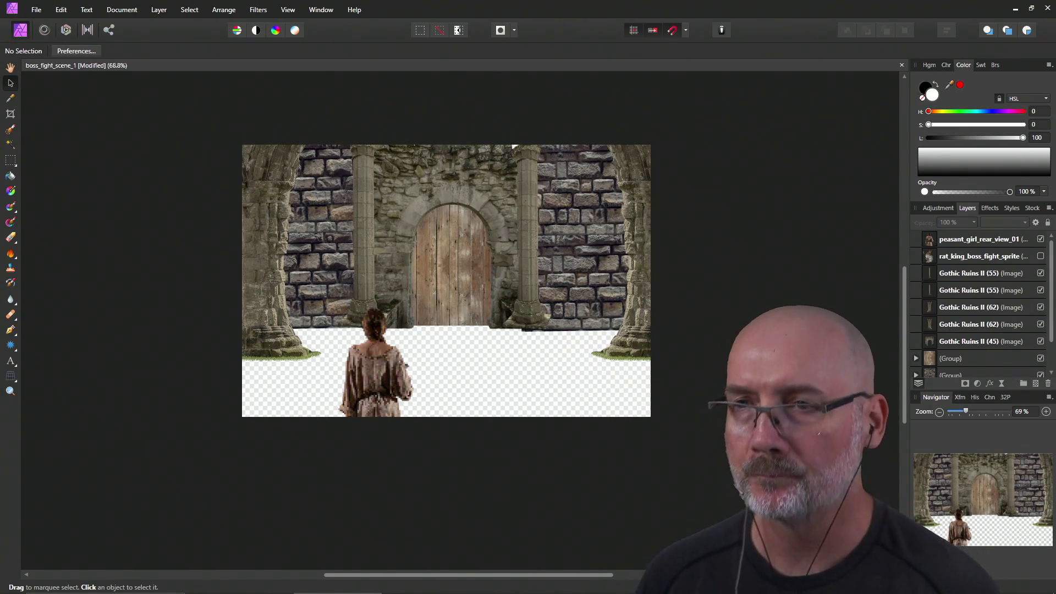
Alt+Tab over to the Firefox window.
key("alt+Tab")
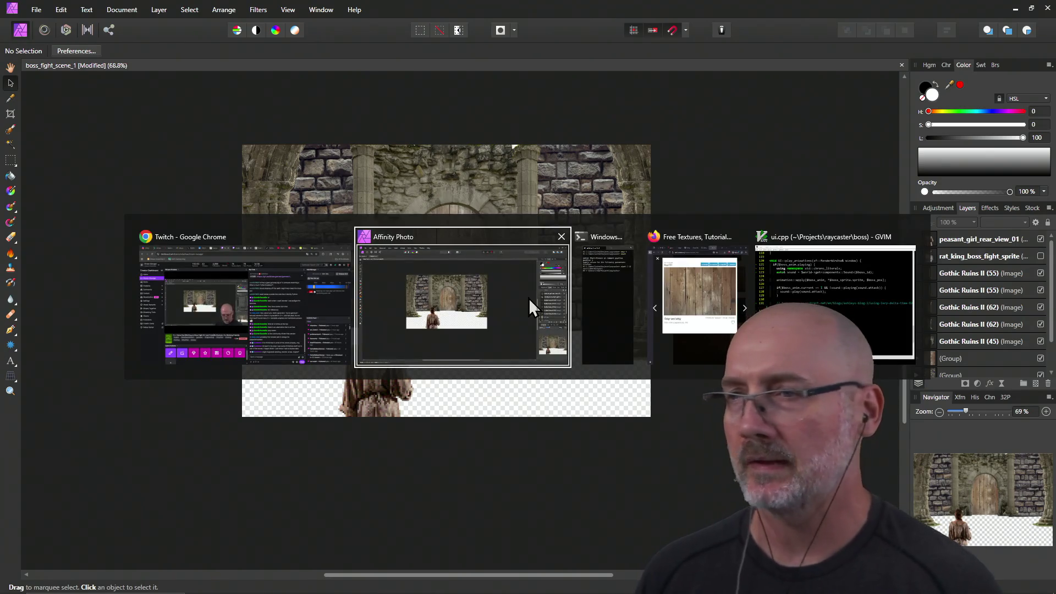
key("Tab")
key("Tab")
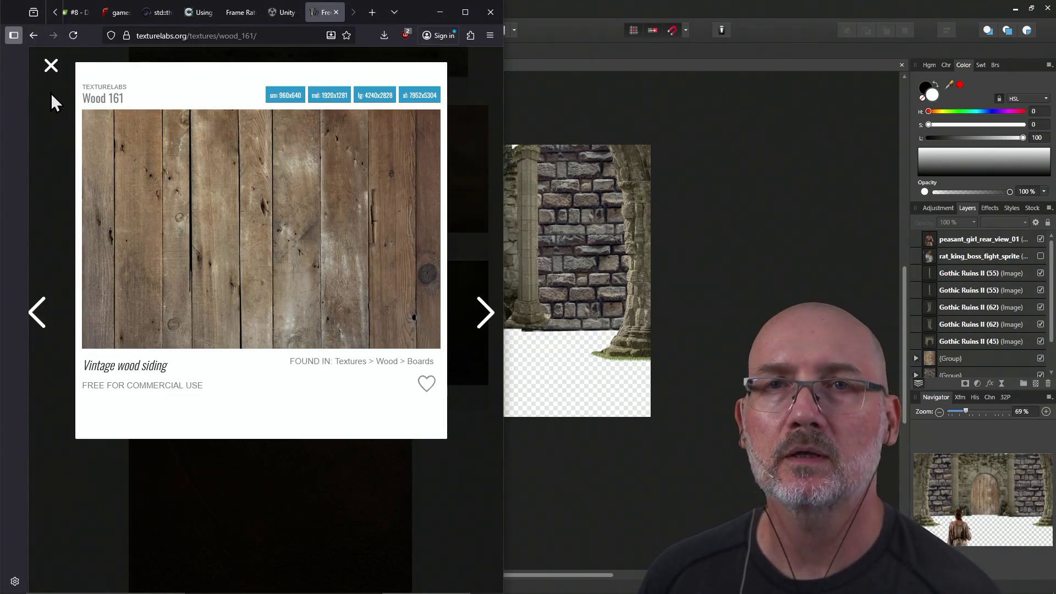
Close the Wood 161 preview and browse the Stone textures gallery, then return to the top.
left_click(51, 66)
scroll(134, 226, "up", 15)
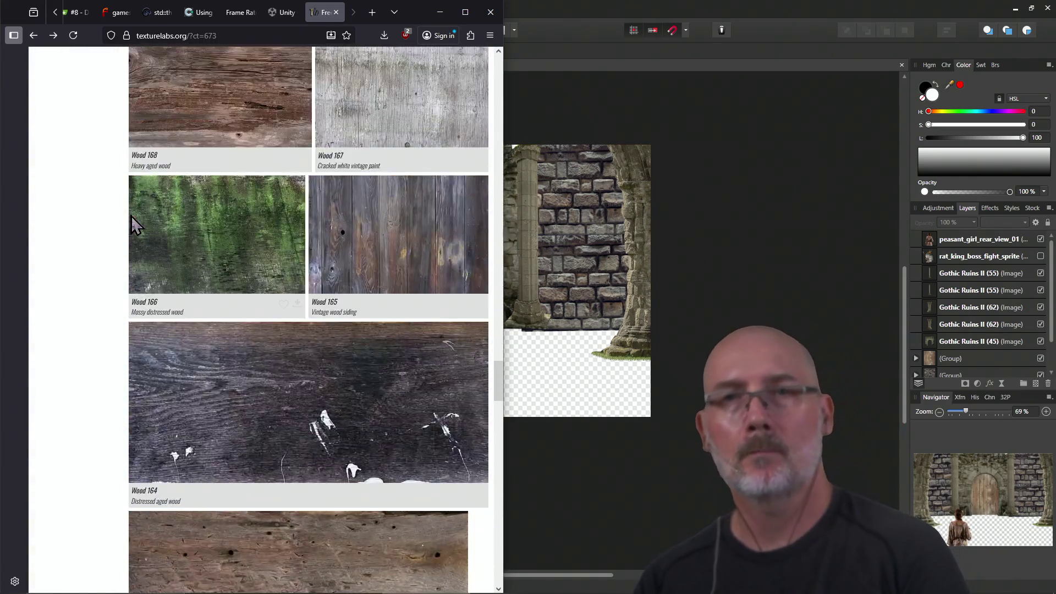
scroll(135, 226, "up", 5)
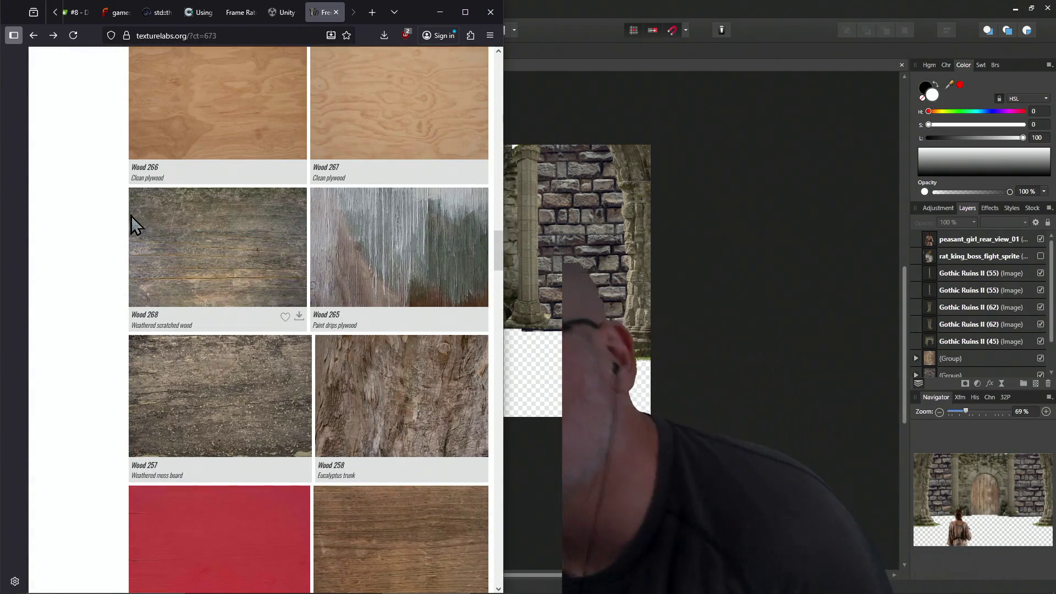
scroll(104, 207, "up", 20)
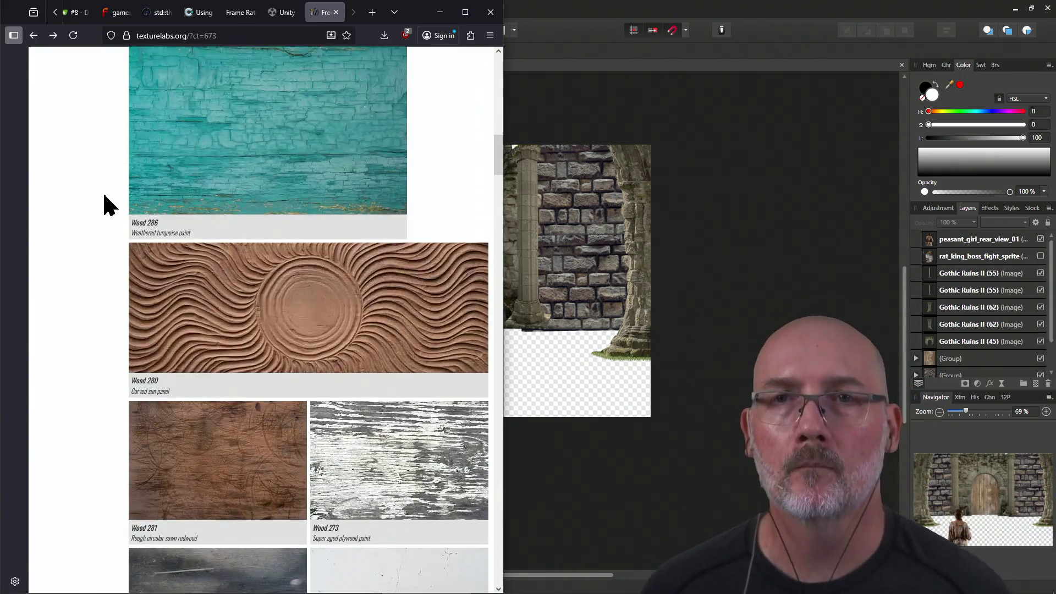
scroll(104, 207, "down", 2)
scroll(104, 206, "down", 2)
scroll(105, 207, "up", 2)
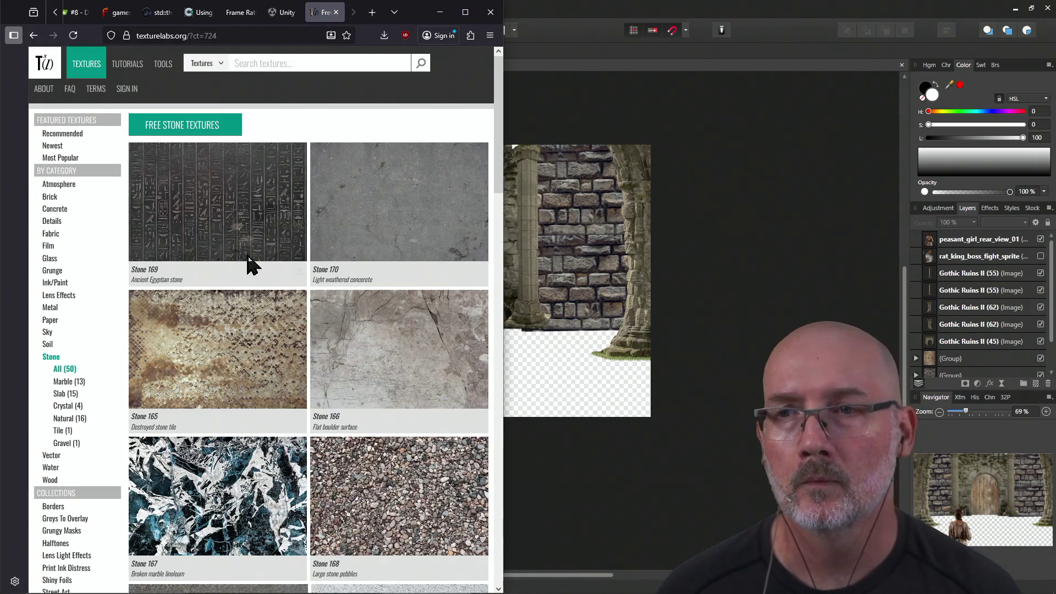
scroll(335, 248, "down", 7)
scroll(335, 241, "down", 20)
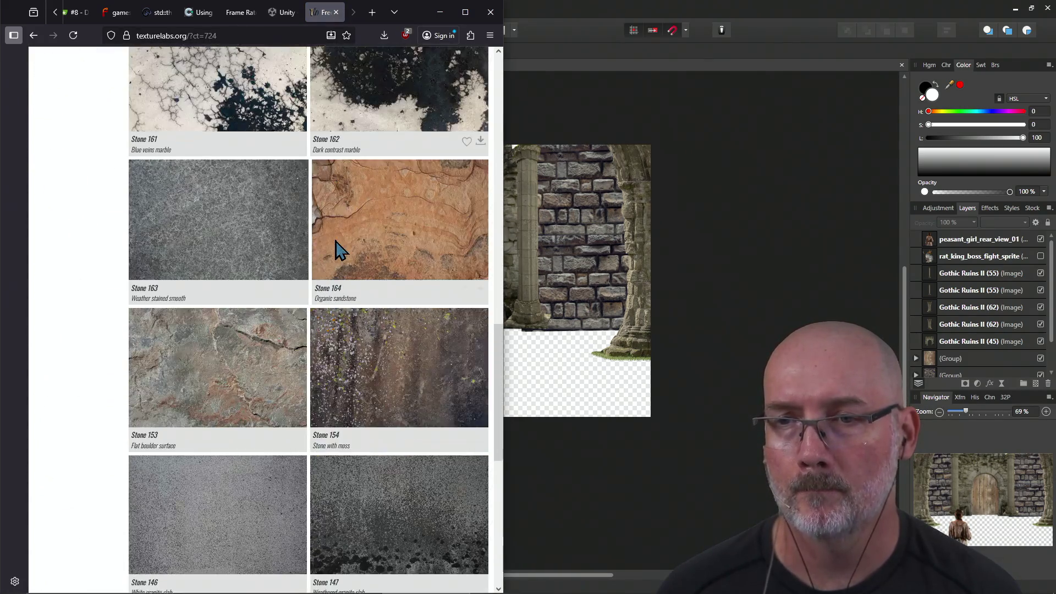
scroll(337, 249, "down", 15)
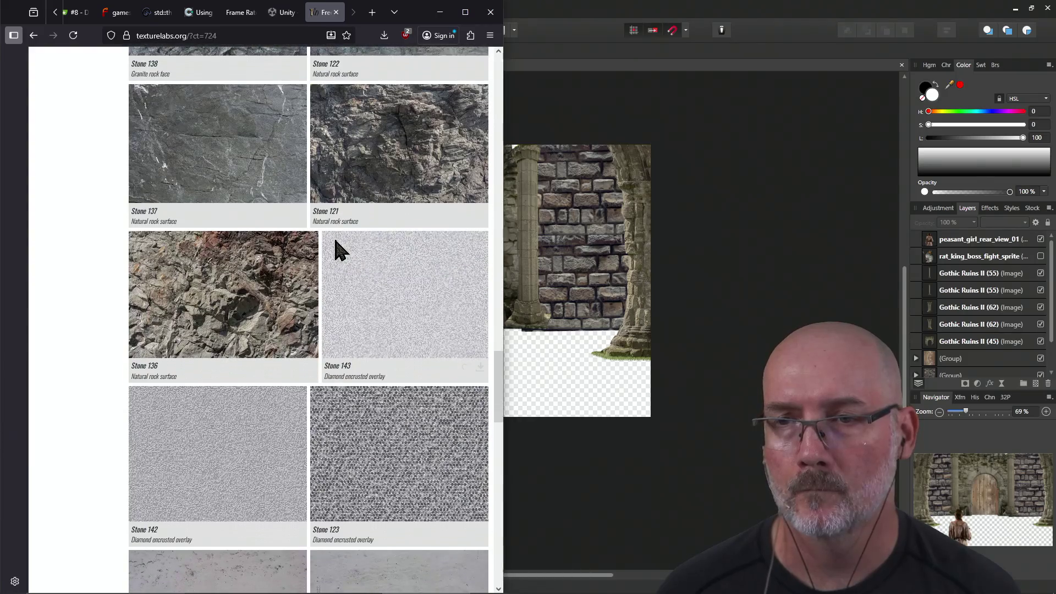
scroll(336, 248, "down", 10)
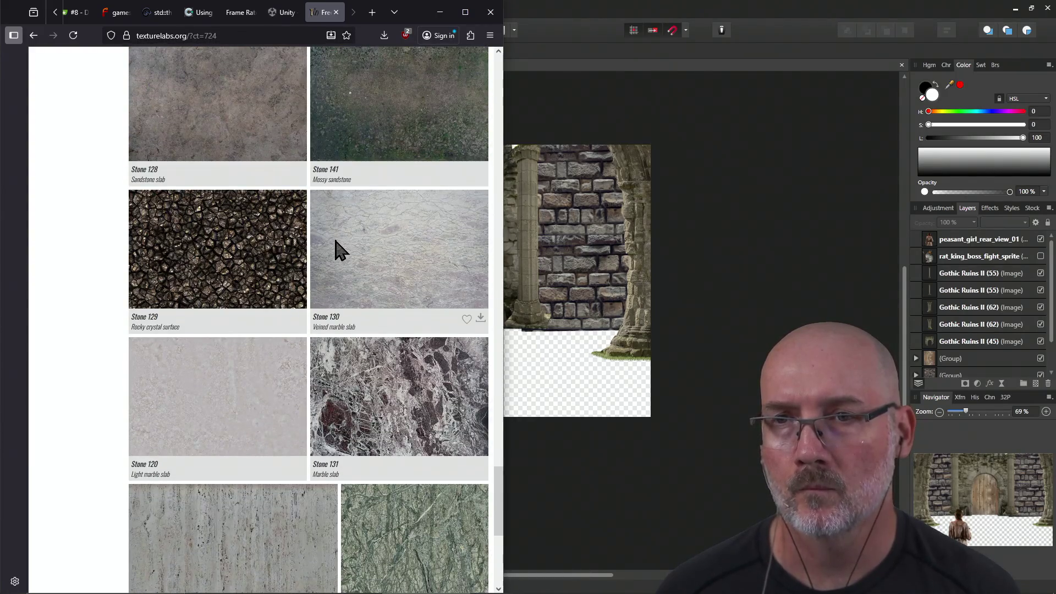
scroll(337, 249, "down", 15)
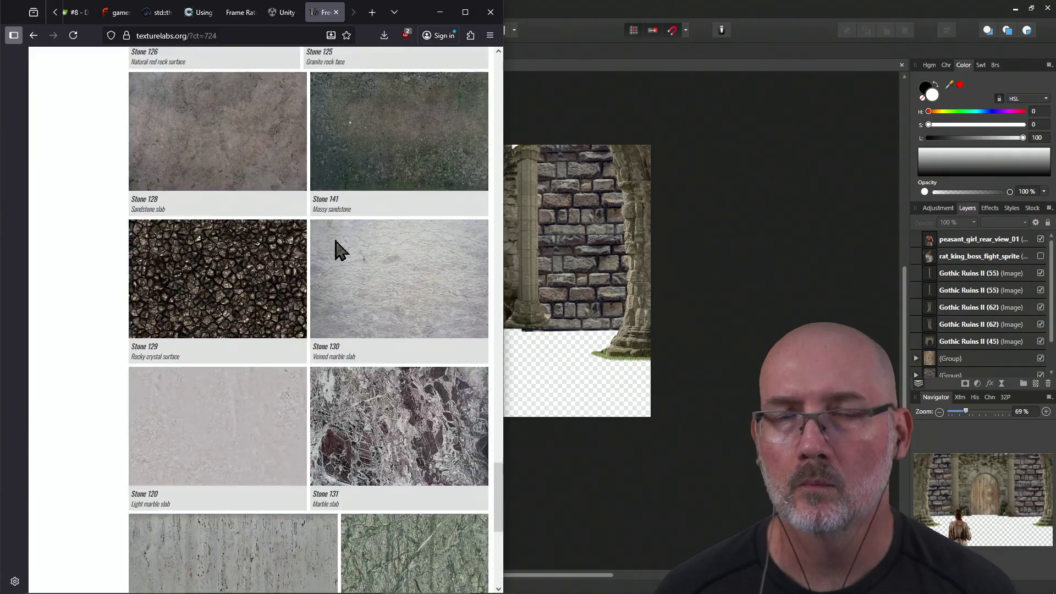
key("Home")
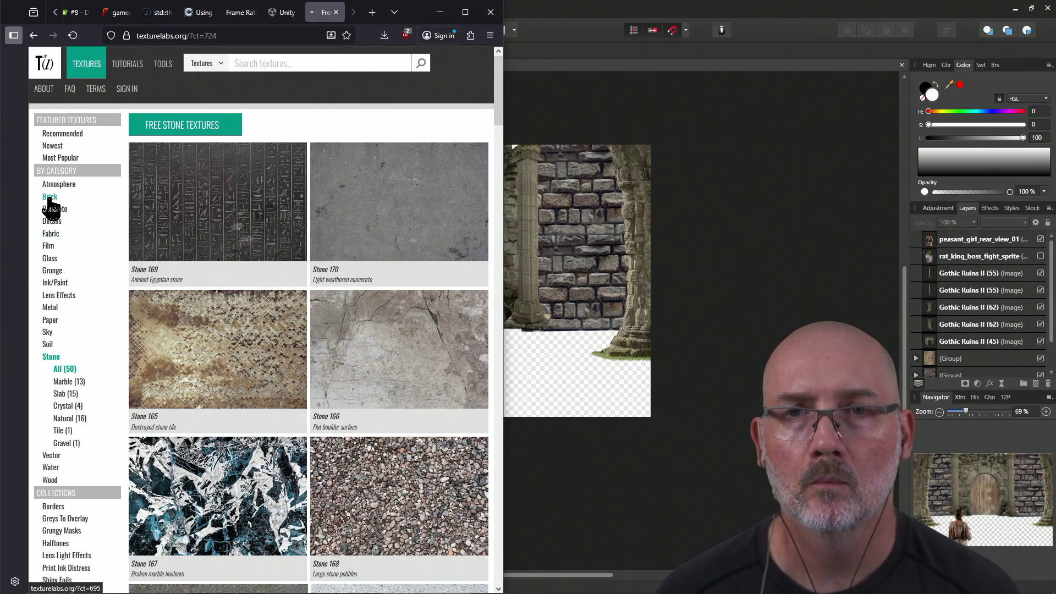
Filter Texturelabs to Brick > Stone brick textures and browse them.
left_click(50, 199)
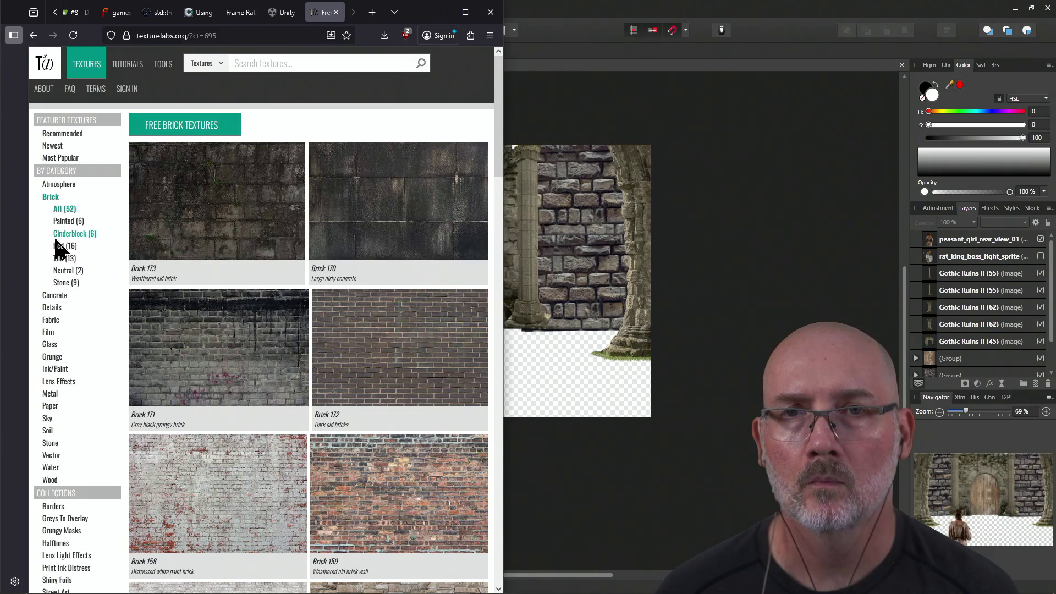
left_click(65, 283)
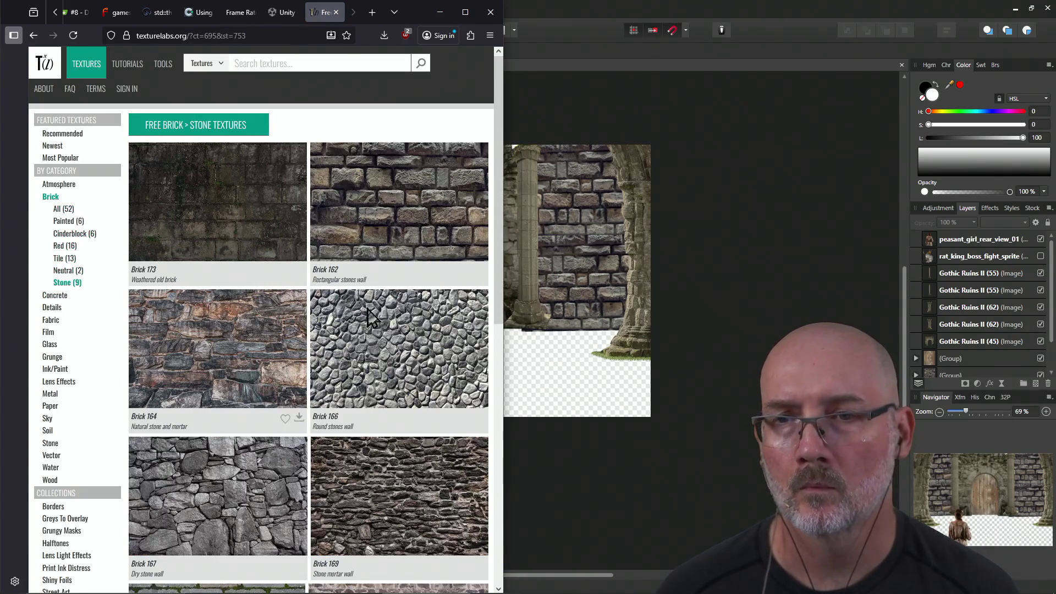
scroll(437, 320, "down", 3)
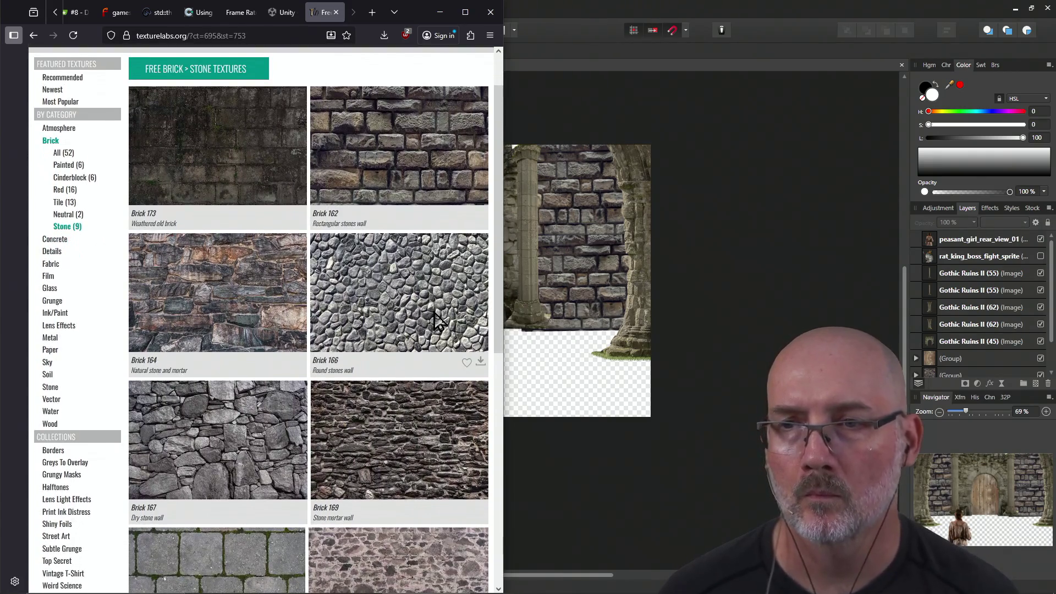
scroll(437, 320, "down", 6)
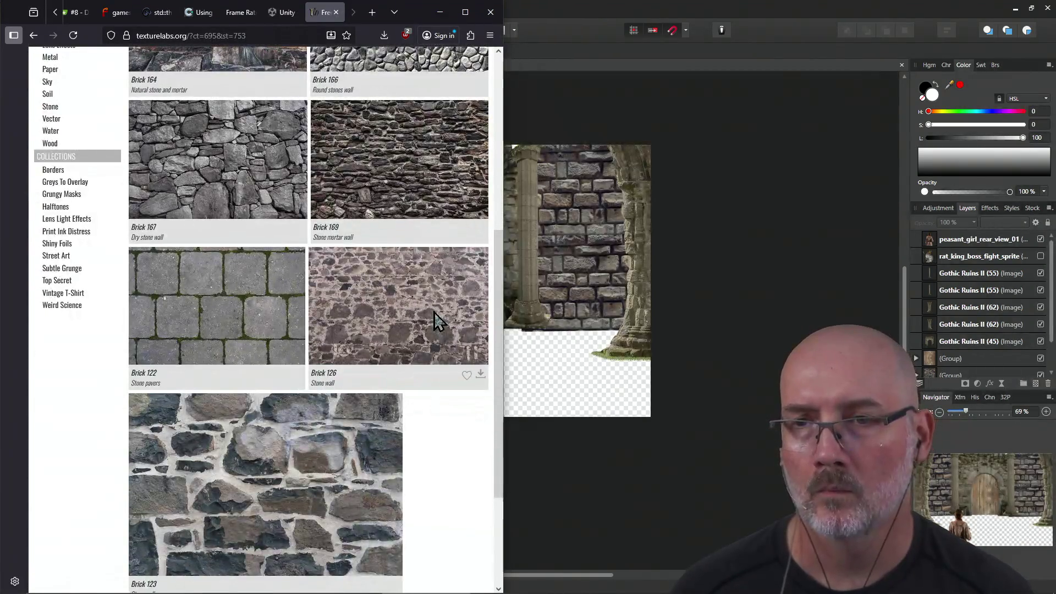
scroll(437, 322, "up", 10)
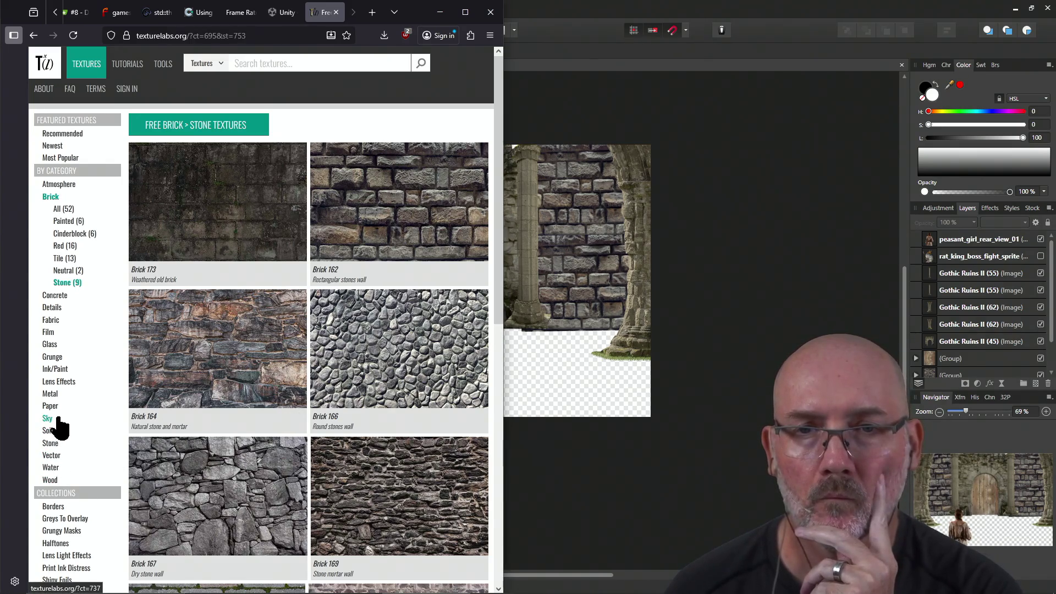
Browse the Soil textures category, then bring the Affinity Photo boss-fight scene back.
left_click(46, 431)
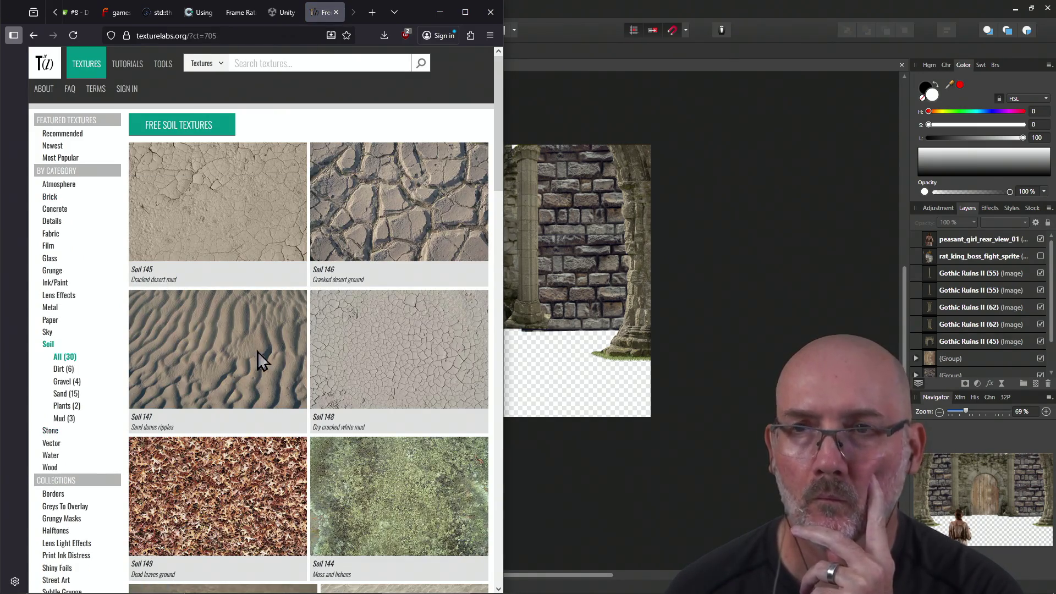
scroll(385, 264, "down", 15)
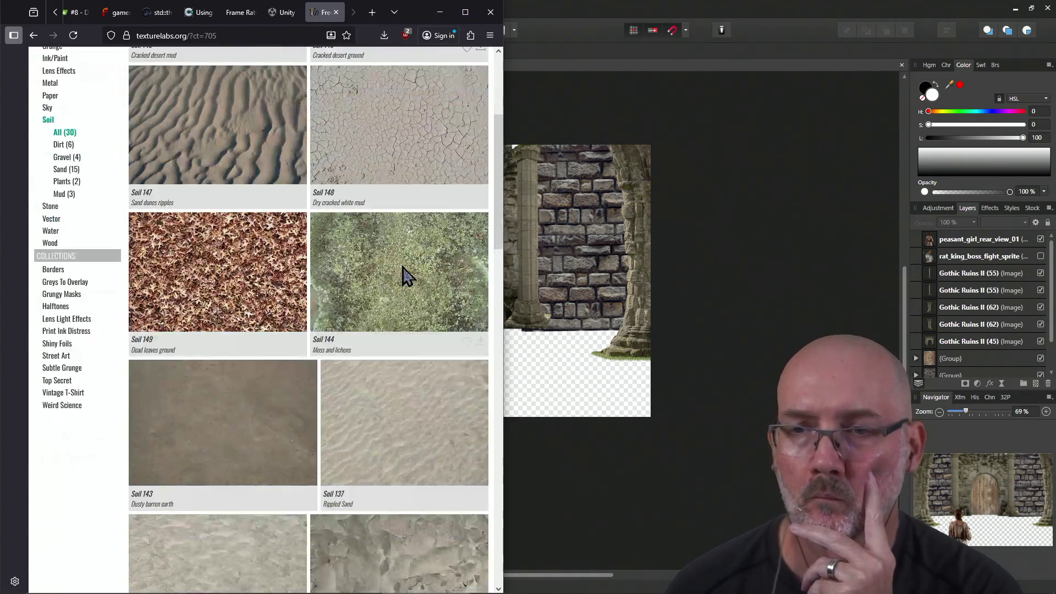
scroll(403, 267, "down", 10)
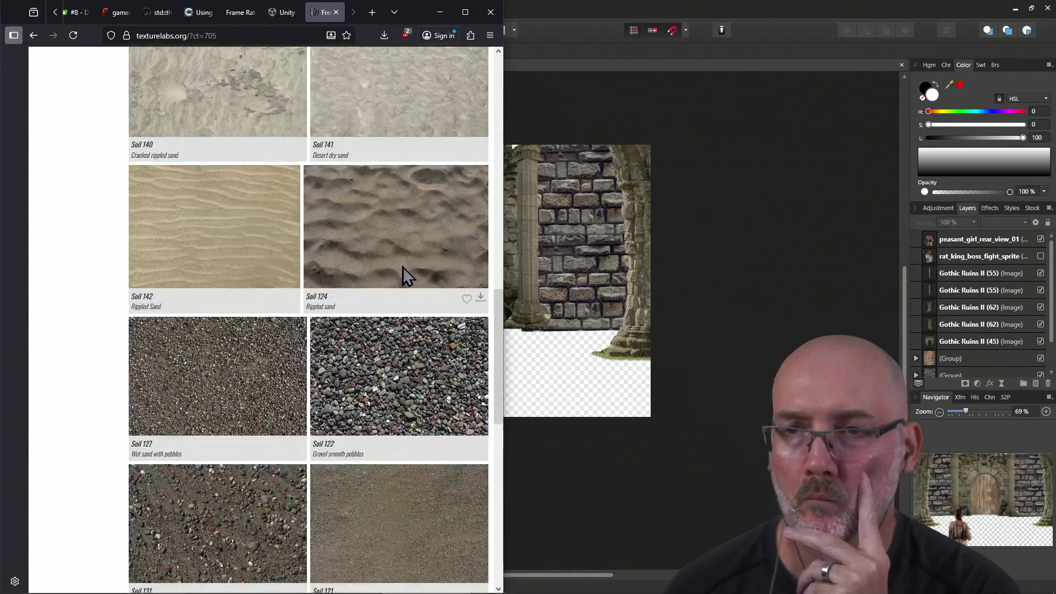
scroll(404, 272, "down", 10)
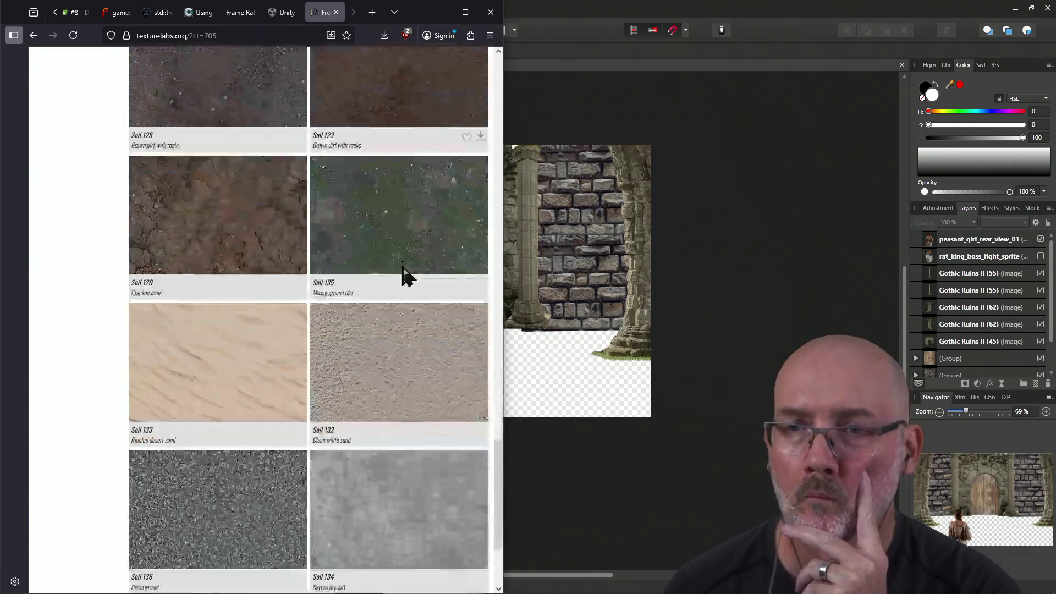
scroll(404, 272, "up", 15)
scroll(402, 264, "up", 10)
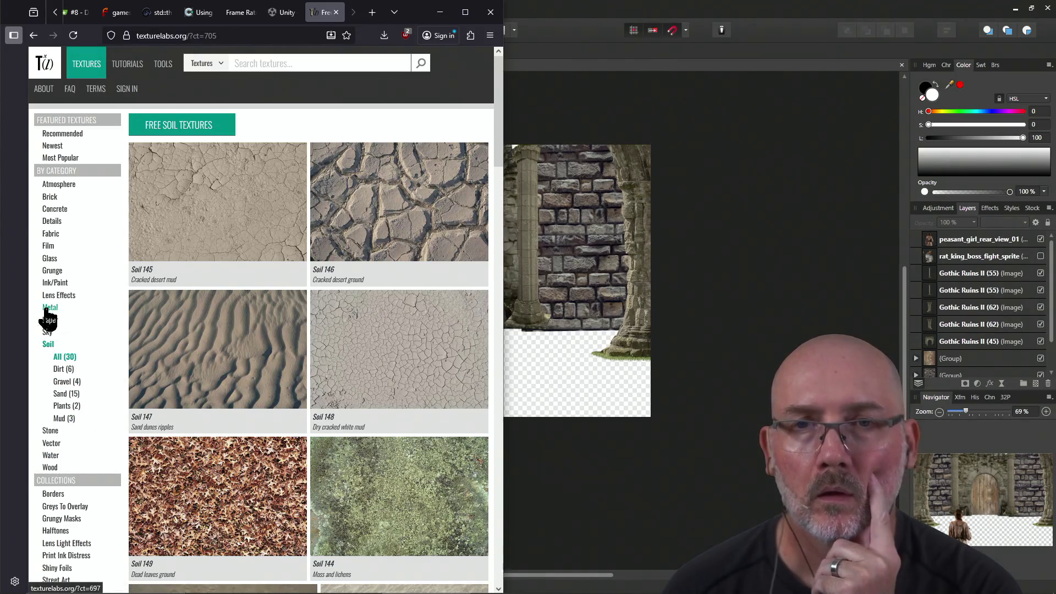
left_click(549, 163)
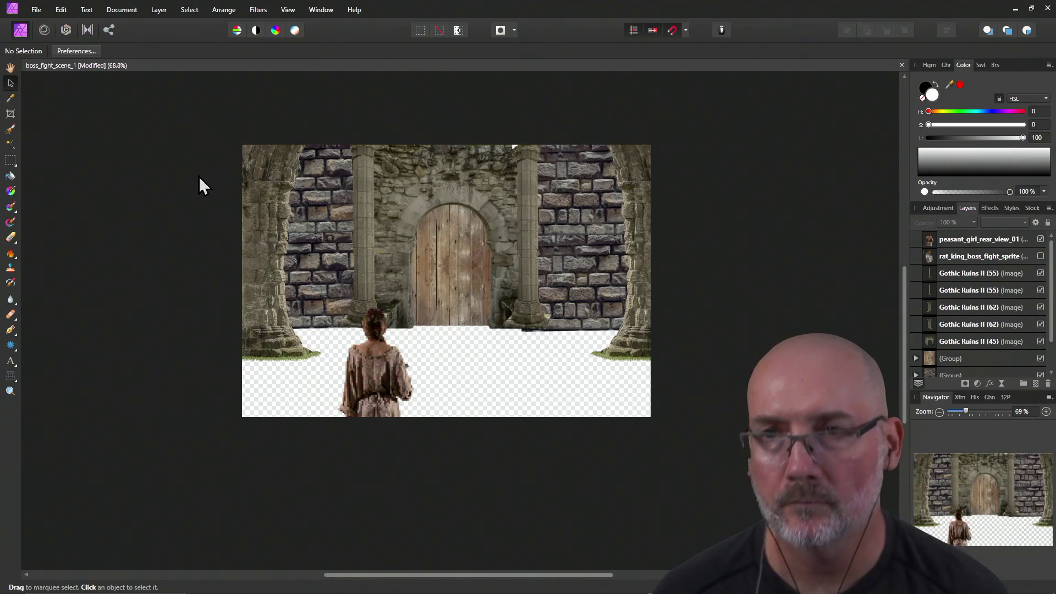
Rerun the PowerShell start command for the Pictures folder to reopen large_stone_floor.
key("alt+Tab")
key("alt+Tab")
key("alt+Tab")
key("Up")
key("Return")
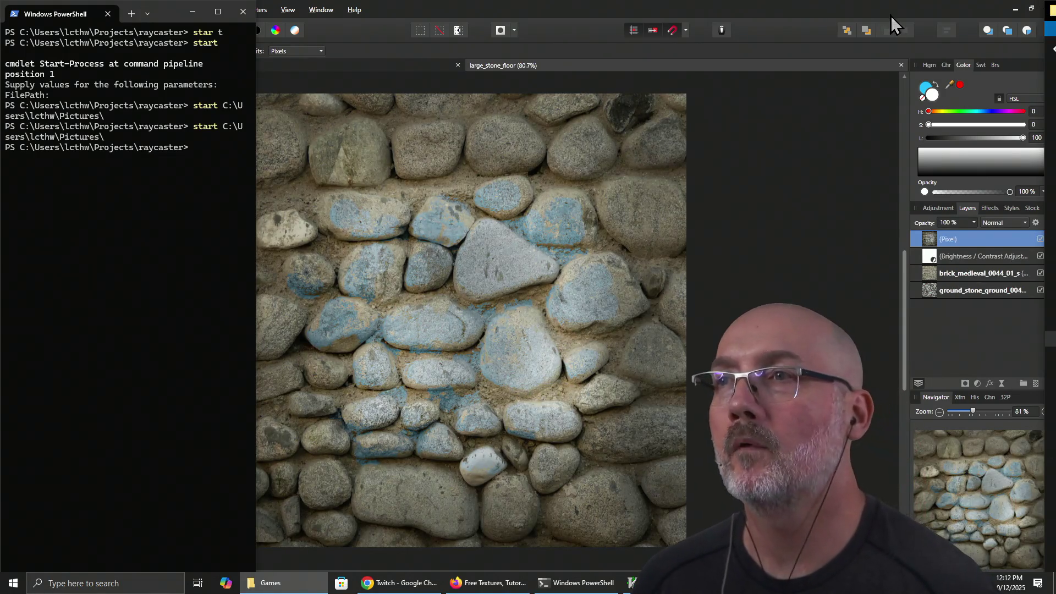
Hide the blue (Pixel), Brightness/Contrast and ground_stone layers, leaving only brick_medieval visible.
left_click(801, 12)
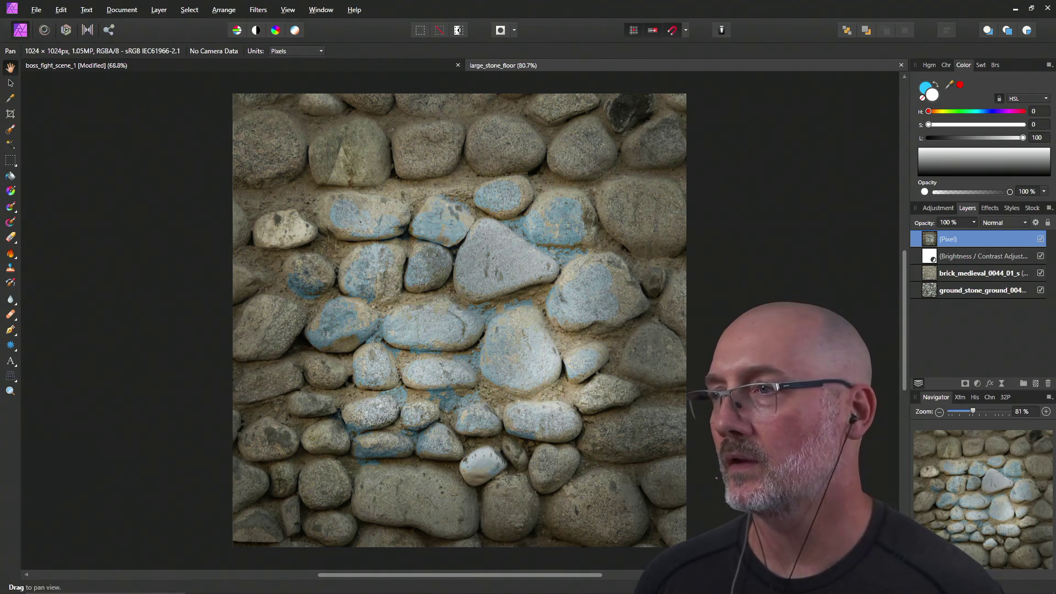
left_click(966, 274)
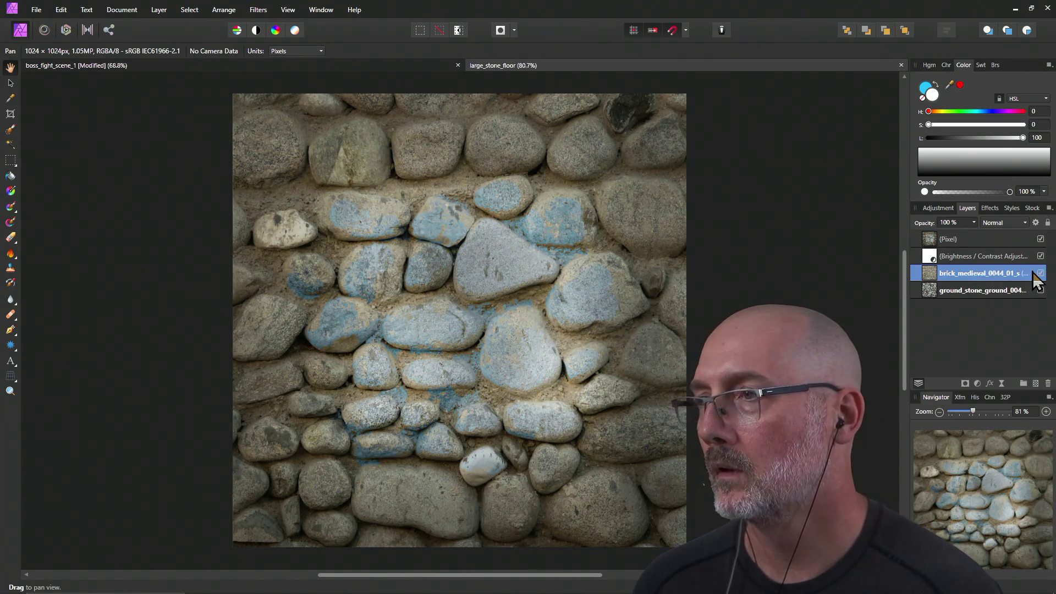
left_click(1041, 239)
left_click(1041, 256)
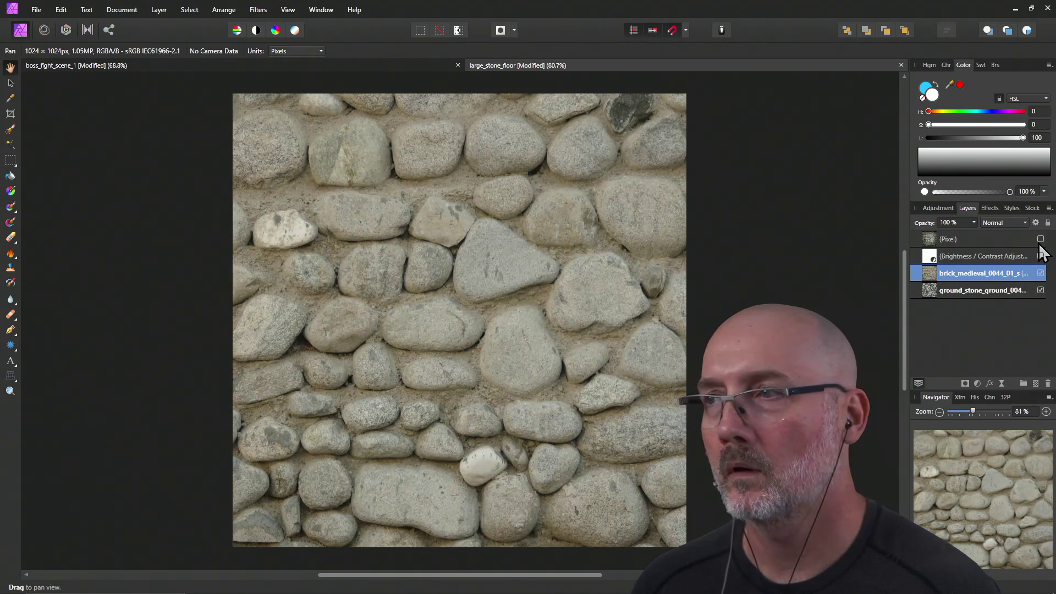
left_click(1041, 290)
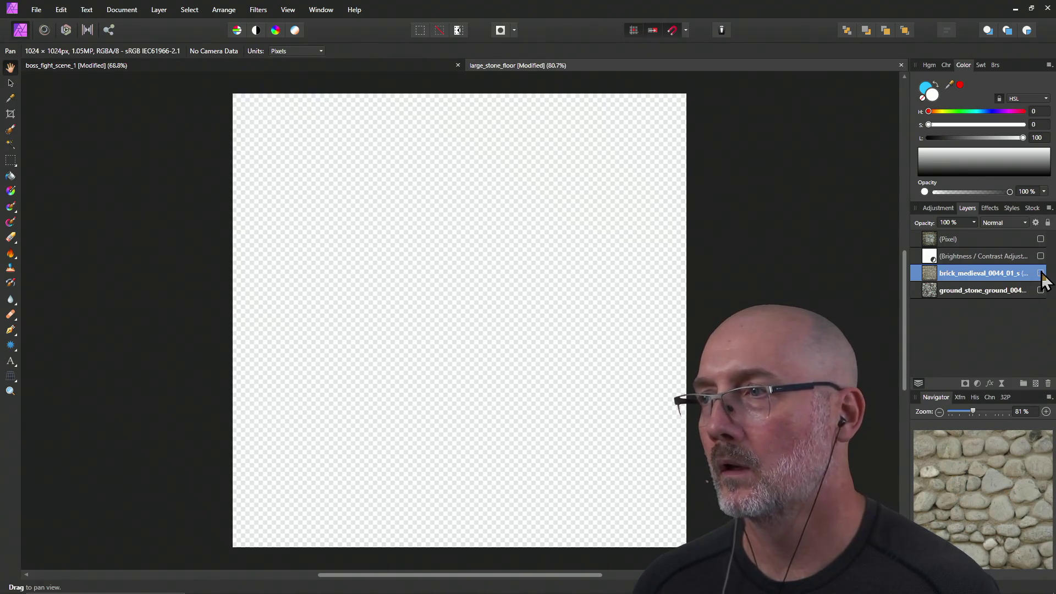
left_click(1041, 273)
left_click(1041, 290)
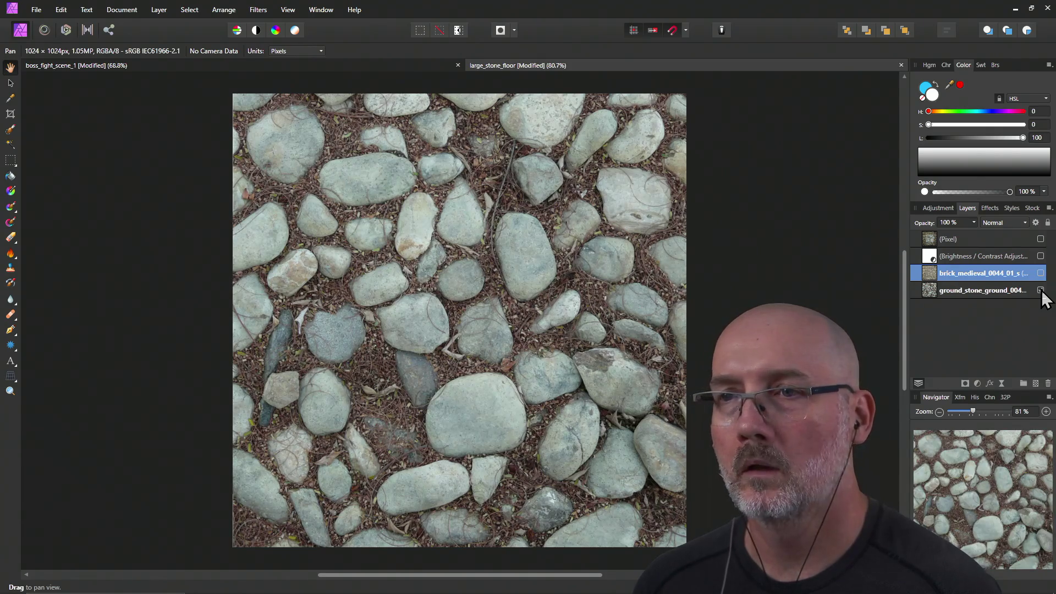
left_click(1041, 290)
left_click(1041, 273)
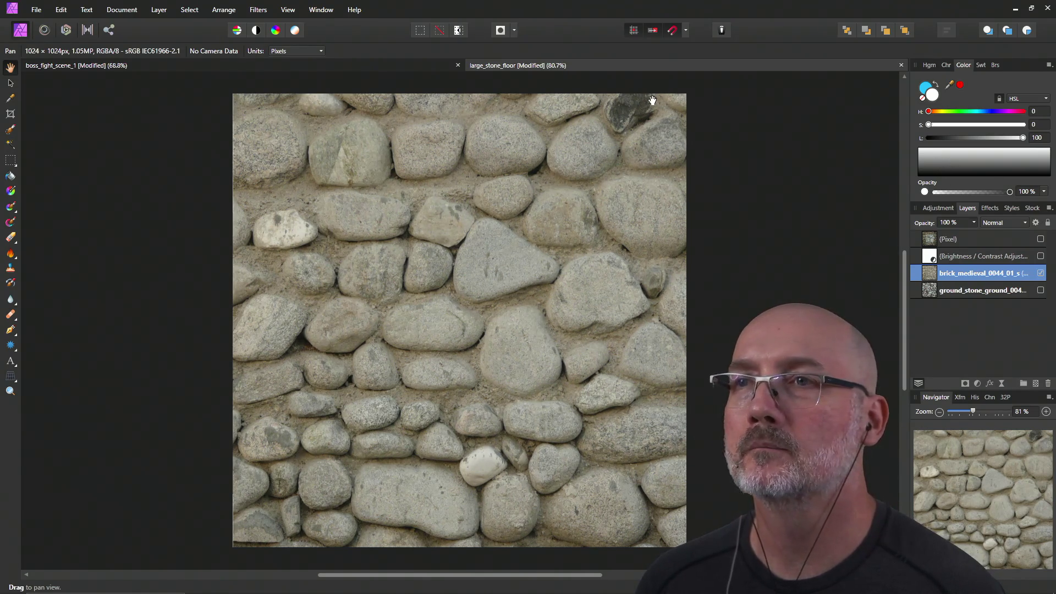
left_click(902, 66)
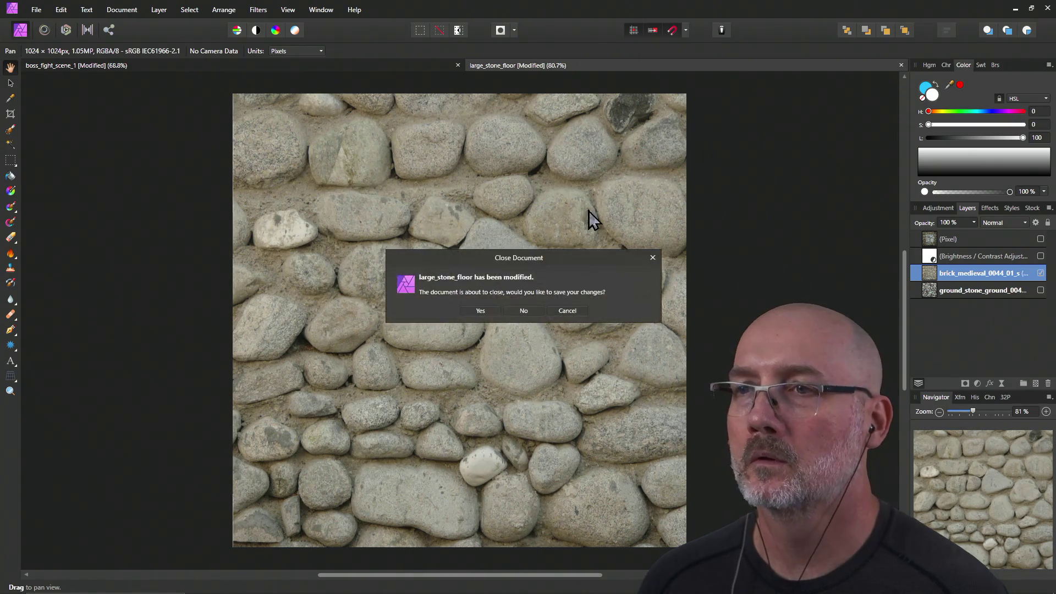
Discard large_stone_floor changes, paste the stone texture into the scene, and shrink it onto the floor.
left_click(523, 310)
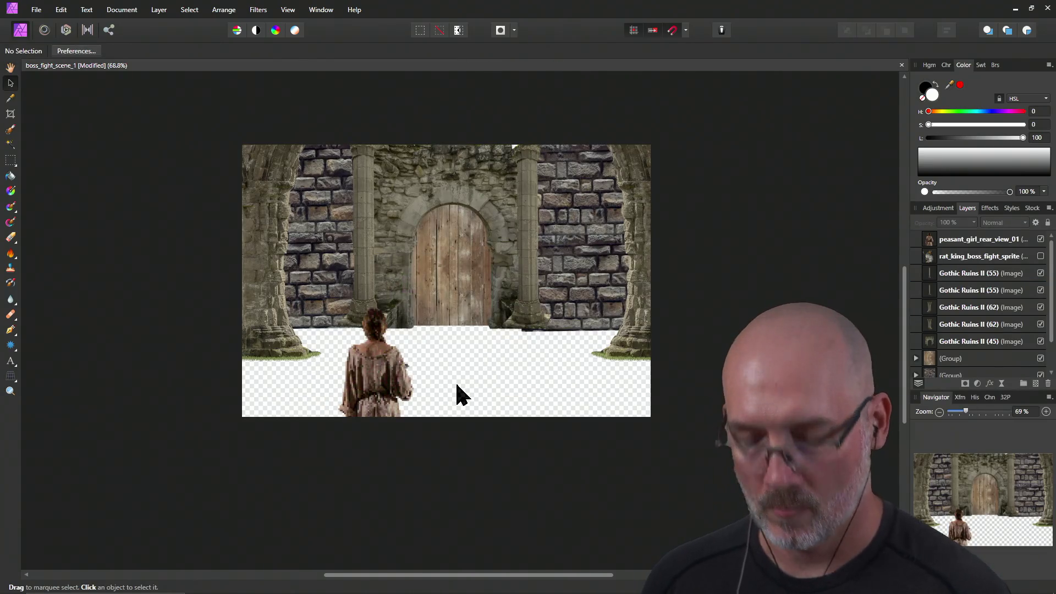
key("ctrl+v")
left_click_drag(472, 389, 482, 408)
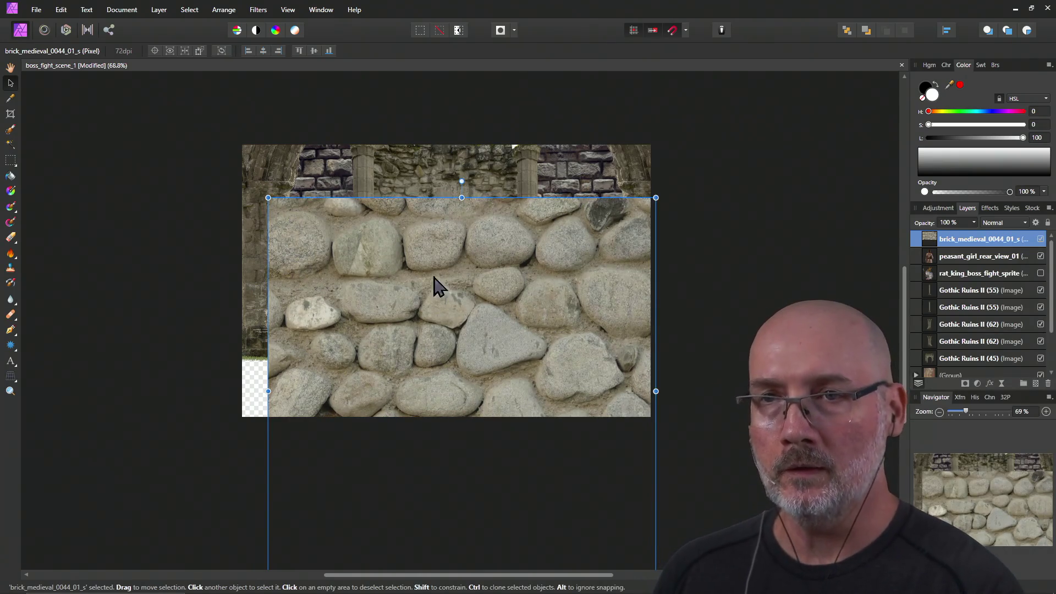
left_click_drag(268, 197, 427, 357)
left_click_drag(553, 410, 345, 339)
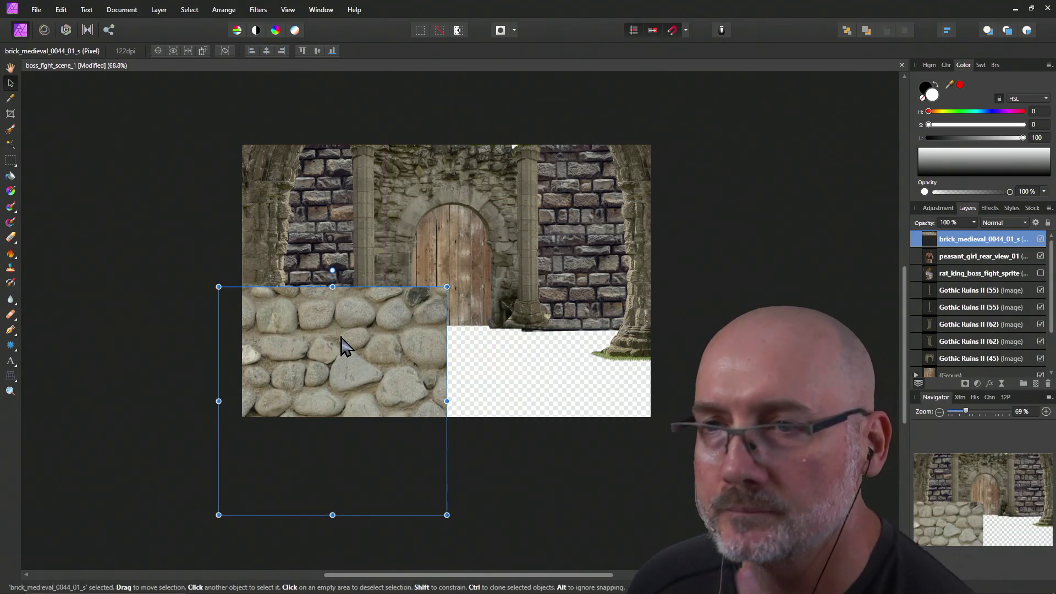
mouse_move(218, 287)
left_mouse_down()
mouse_move(306, 363)
mouse_move(305, 373)
left_mouse_up()
left_click_drag(324, 407, 256, 361)
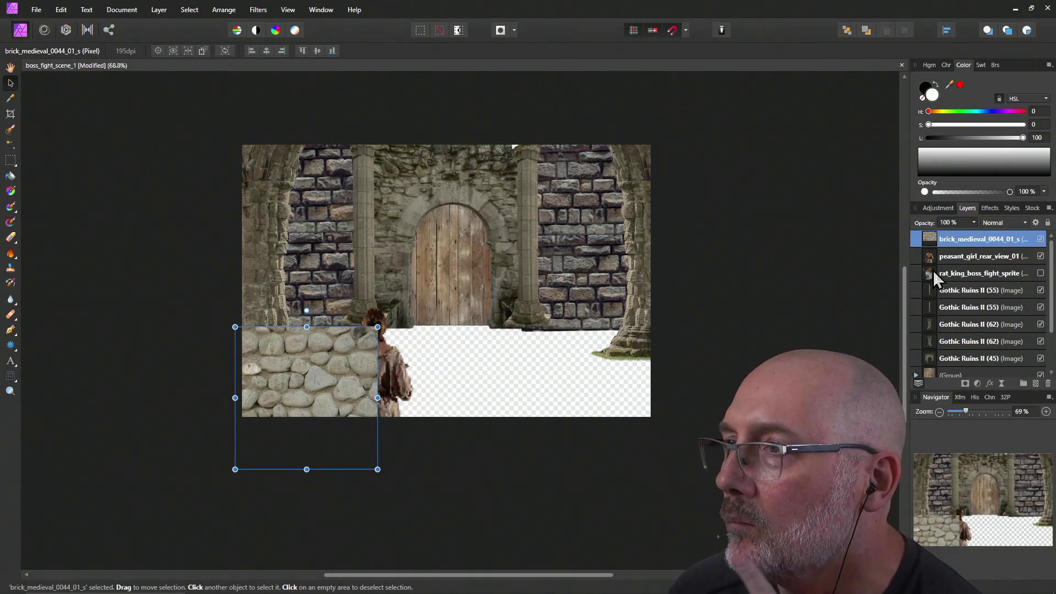
Fit the stone block below the door, rotating about -5.8° and shearing its right edge.
left_click_drag(269, 404, 338, 427)
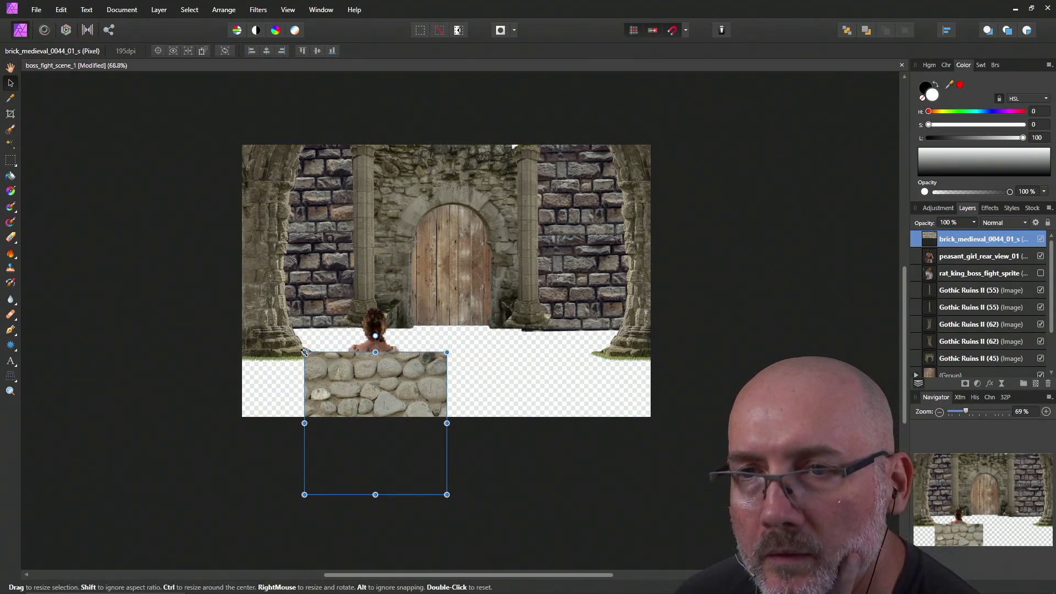
left_click_drag(304, 353, 294, 341)
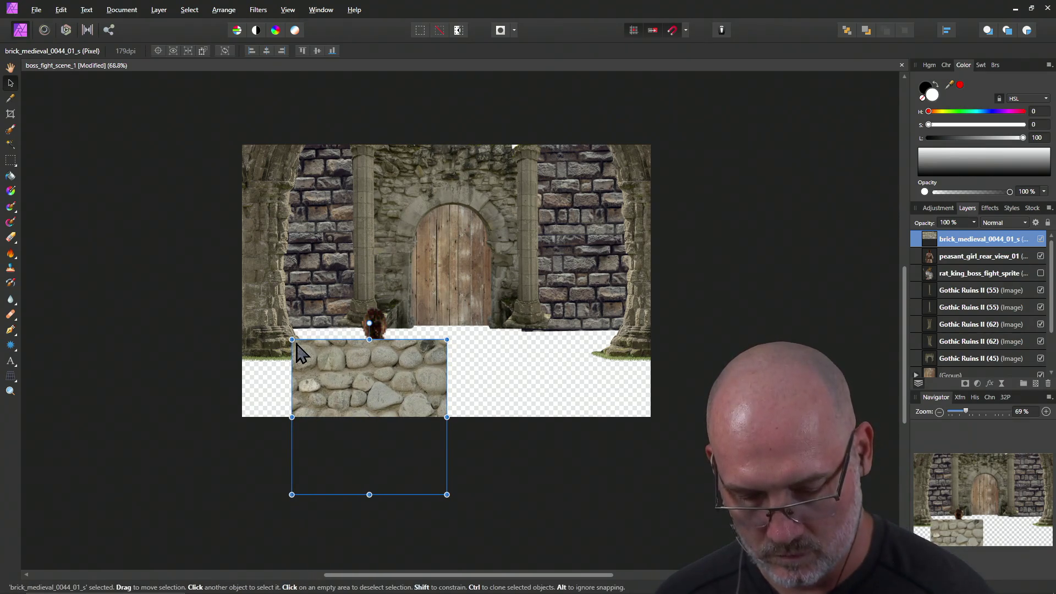
left_click_drag(291, 340, 303, 351)
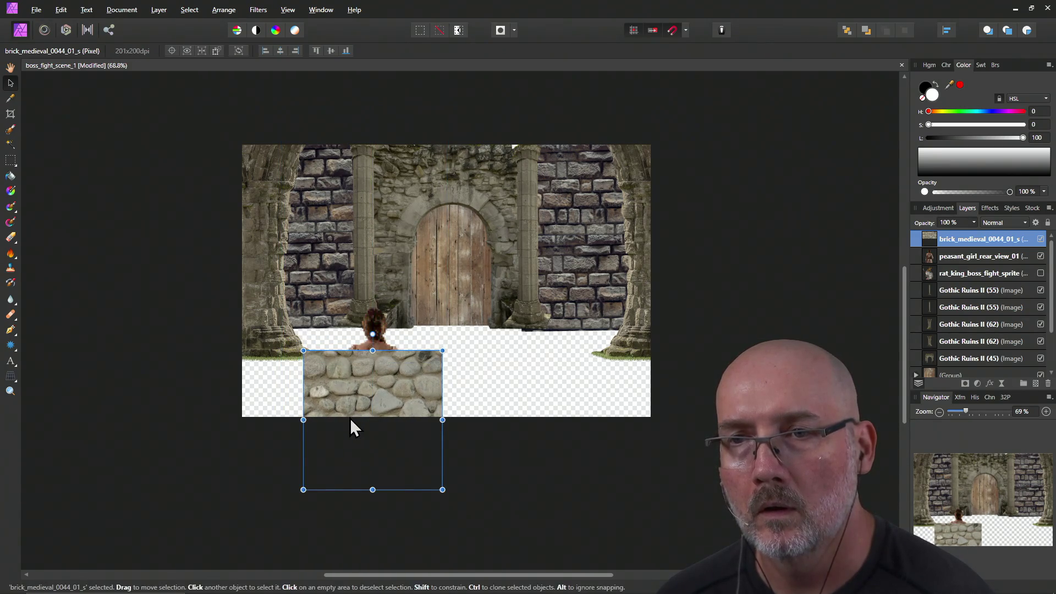
left_click_drag(361, 436, 339, 417)
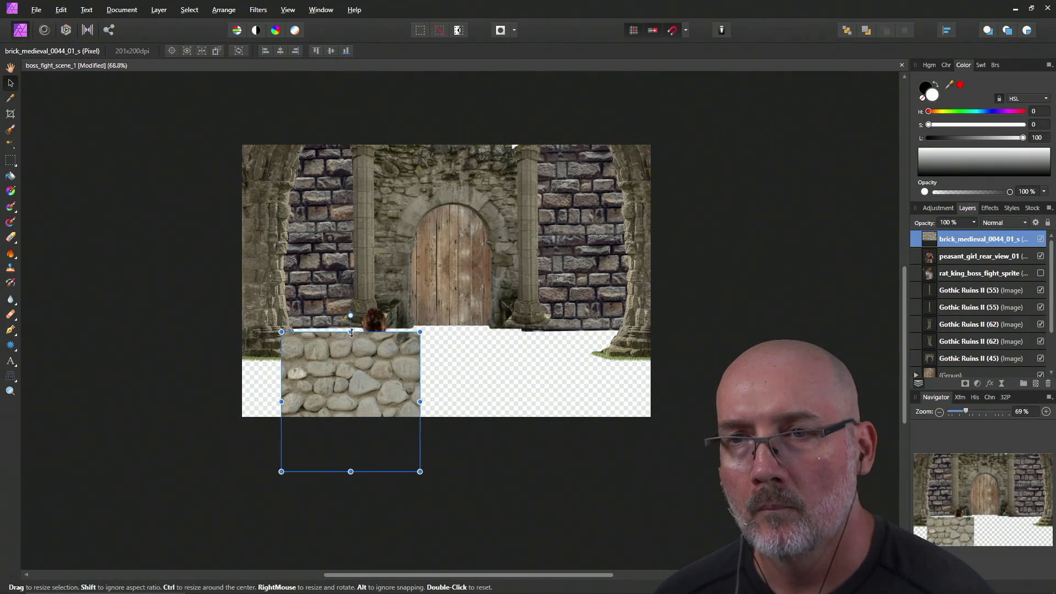
left_click_drag(350, 315, 350, 315)
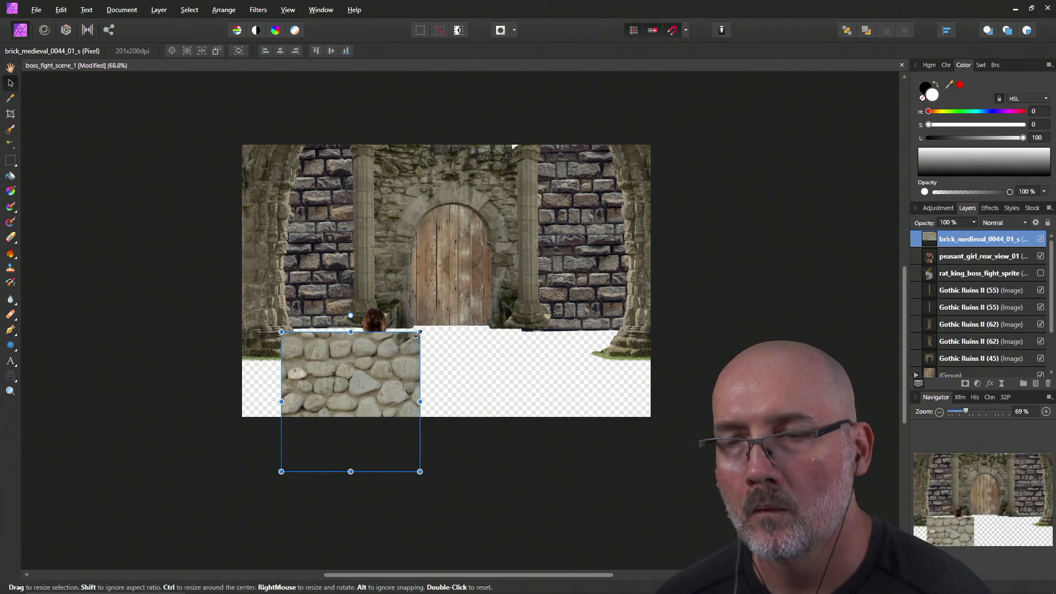
left_click_drag(418, 334, 406, 339)
left_click_drag(428, 332, 428, 332)
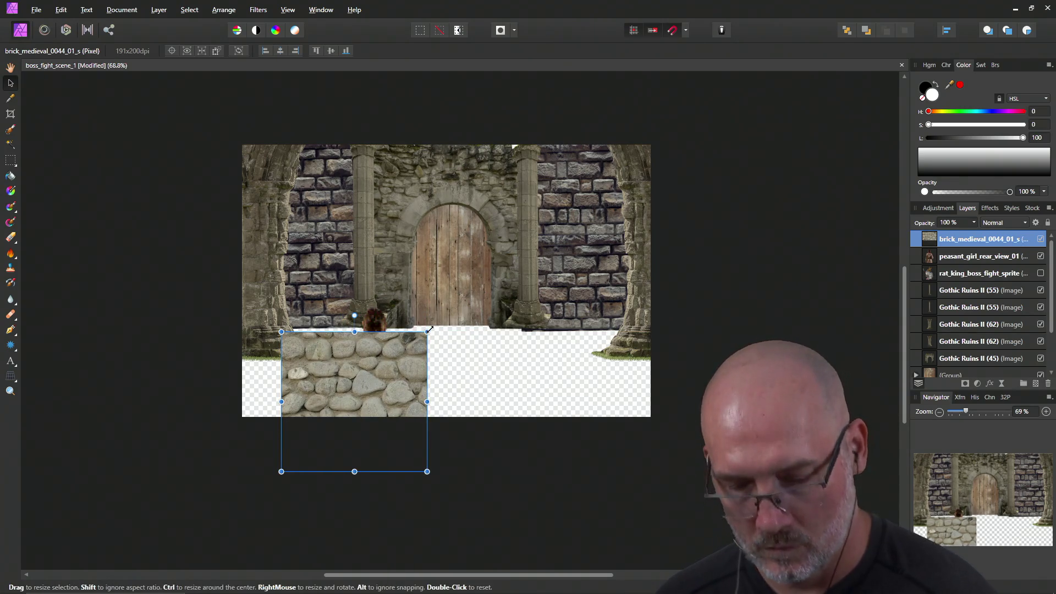
left_click_drag(431, 332, 432, 335)
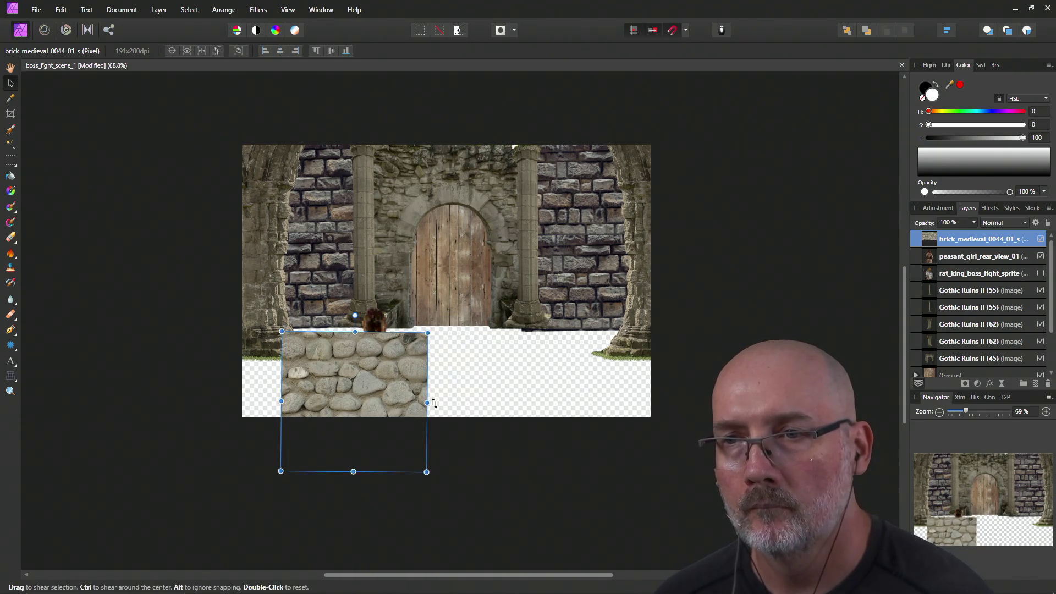
mouse_move(433, 405)
left_mouse_down()
mouse_move(433, 394)
mouse_move(428, 417)
mouse_move(427, 391)
mouse_move(428, 402)
left_mouse_up()
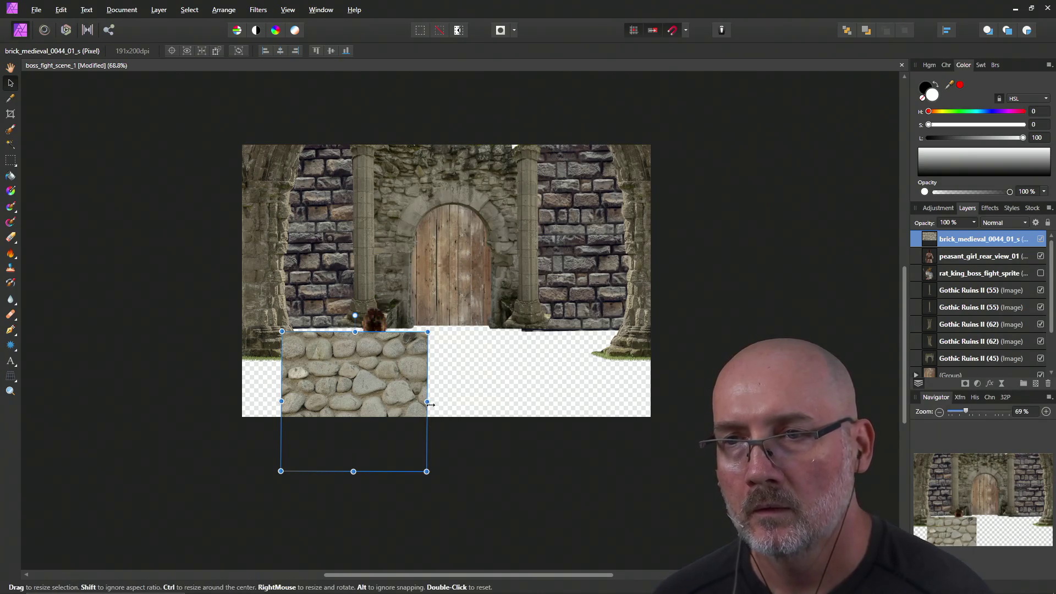
mouse_move(431, 405)
left_mouse_down()
mouse_move(435, 489)
mouse_move(361, 548)
mouse_move(378, 397)
left_mouse_up()
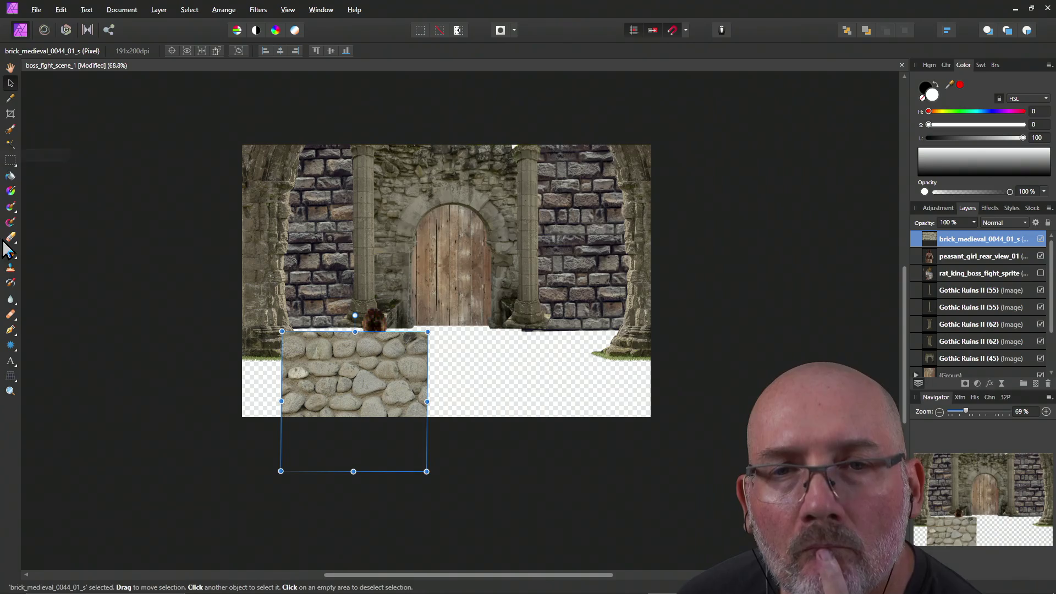
Try a perspective distortion that narrows the top of the stone block into a trapezoid.
left_click(14, 384)
left_click(49, 393)
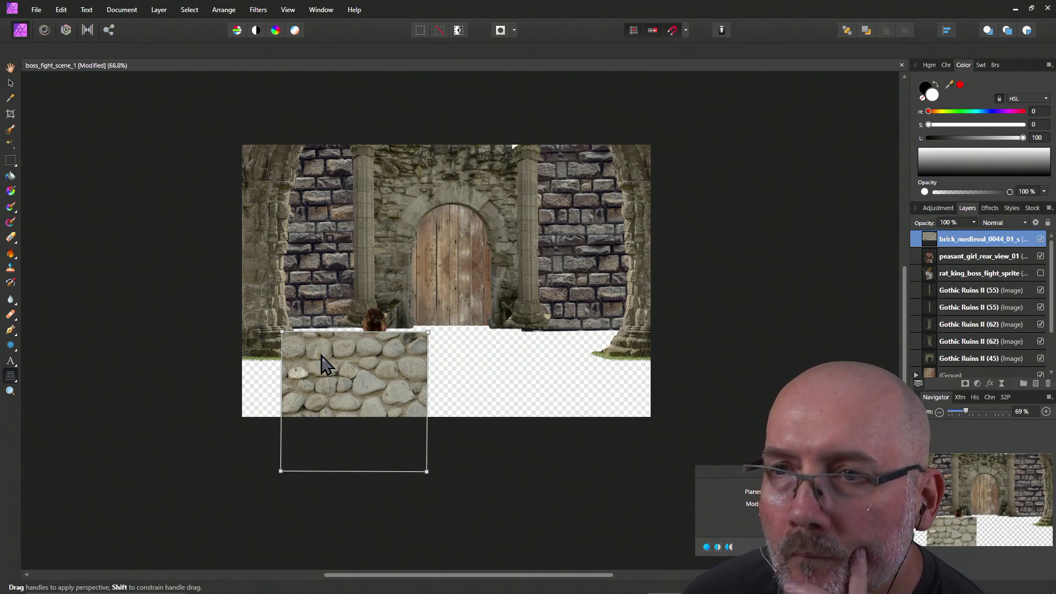
left_click_drag(281, 334, 338, 336)
left_click_drag(428, 333, 404, 334)
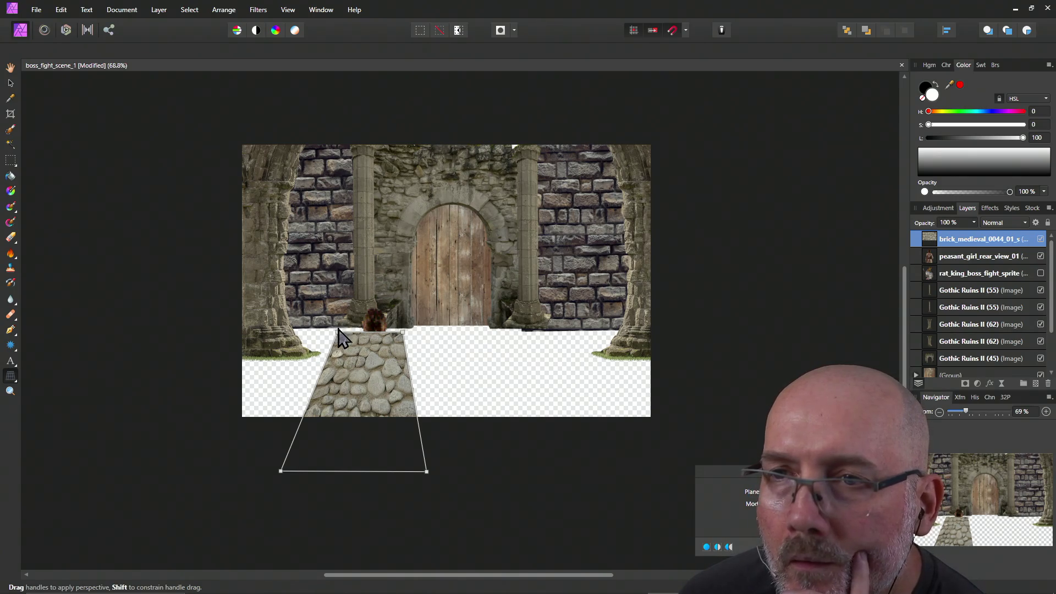
mouse_move(338, 332)
left_mouse_down()
mouse_move(354, 323)
mouse_move(355, 333)
left_mouse_up()
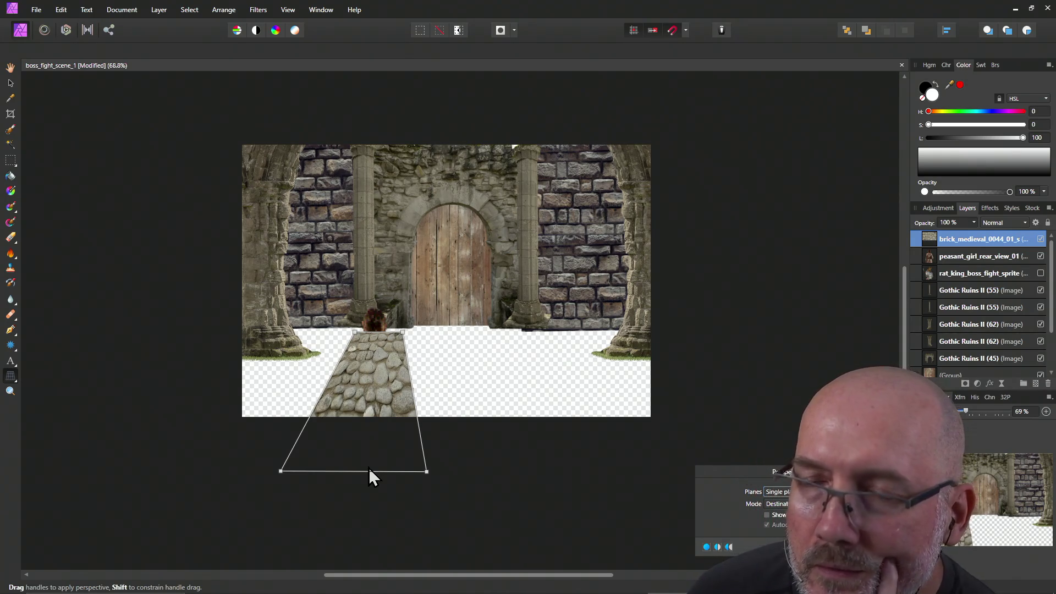
Cancel the perspective distortion and move the plain block to the bottom-left corner.
mouse_move(725, 479)
left_mouse_down()
mouse_move(638, 373)
mouse_move(633, 210)
left_mouse_up()
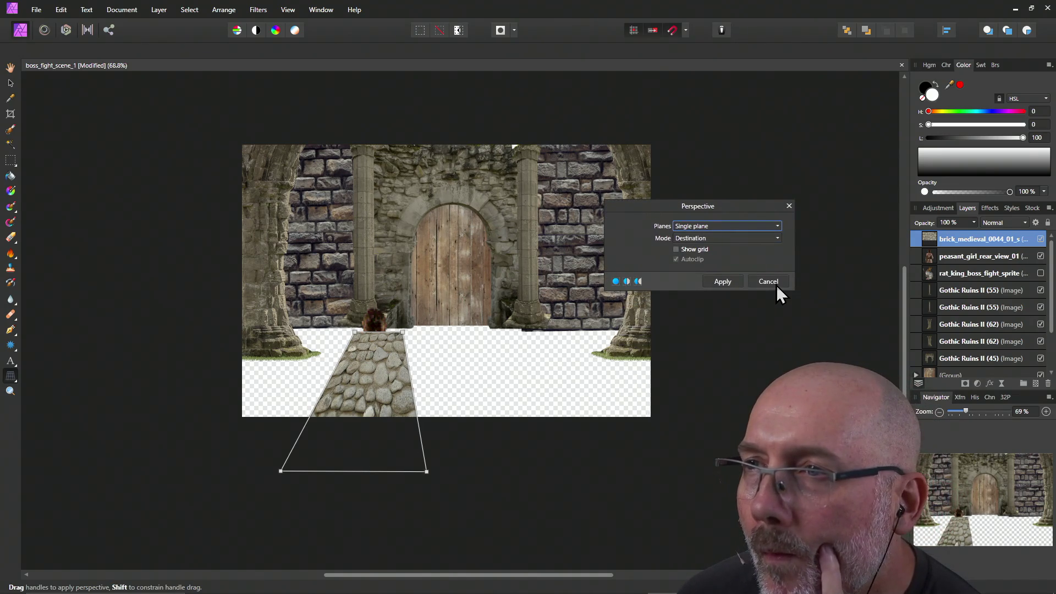
left_click(676, 249)
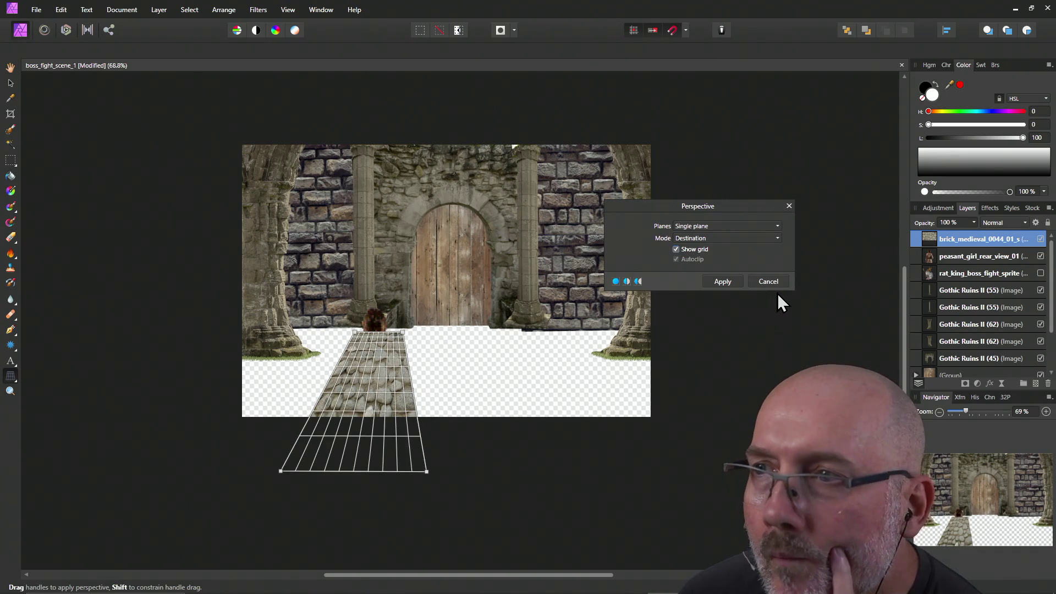
left_click(772, 282)
key("v")
mouse_move(355, 401)
left_mouse_down()
mouse_move(337, 370)
mouse_move(297, 363)
mouse_move(314, 348)
left_mouse_up()
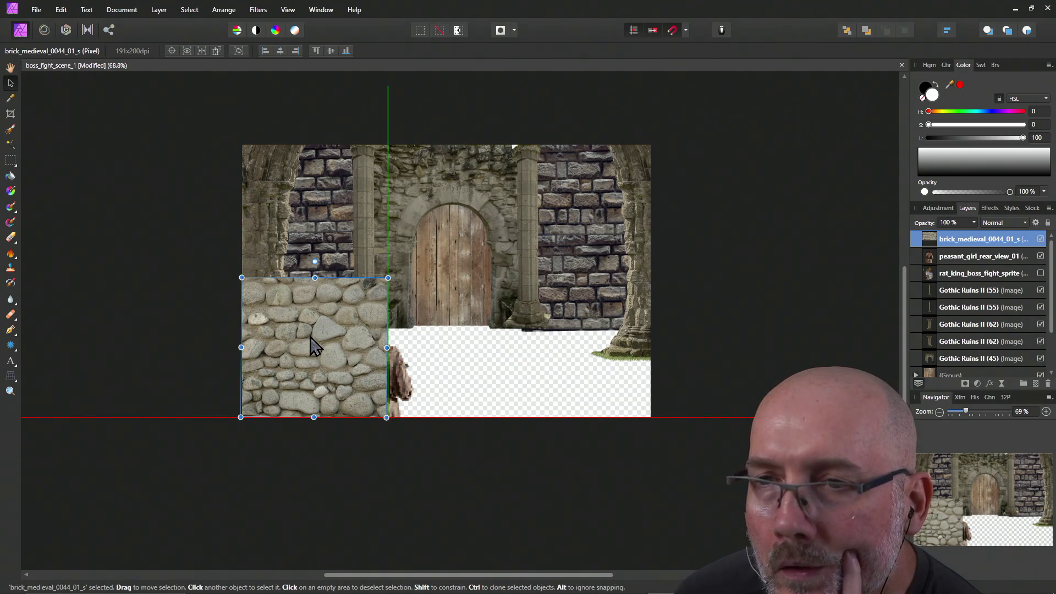
Resize the cobblestone tile and duplicate it twice with Ctrl+J, placing copies side by side.
left_click_drag(315, 347, 314, 347)
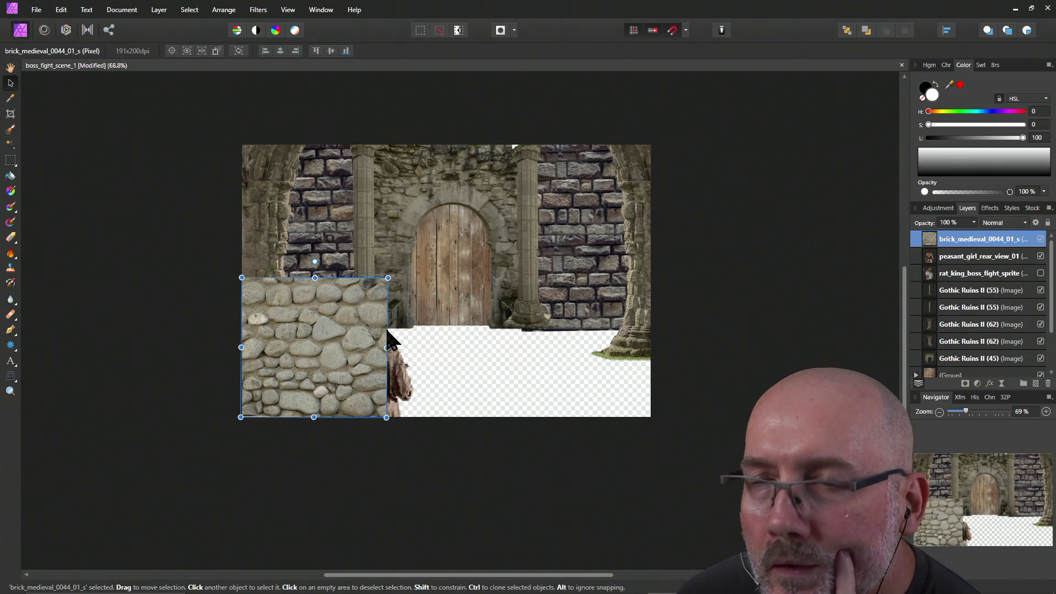
mouse_move(388, 278)
left_mouse_down()
mouse_move(441, 224)
mouse_move(378, 251)
mouse_move(317, 308)
mouse_move(364, 274)
mouse_move(355, 286)
left_mouse_up()
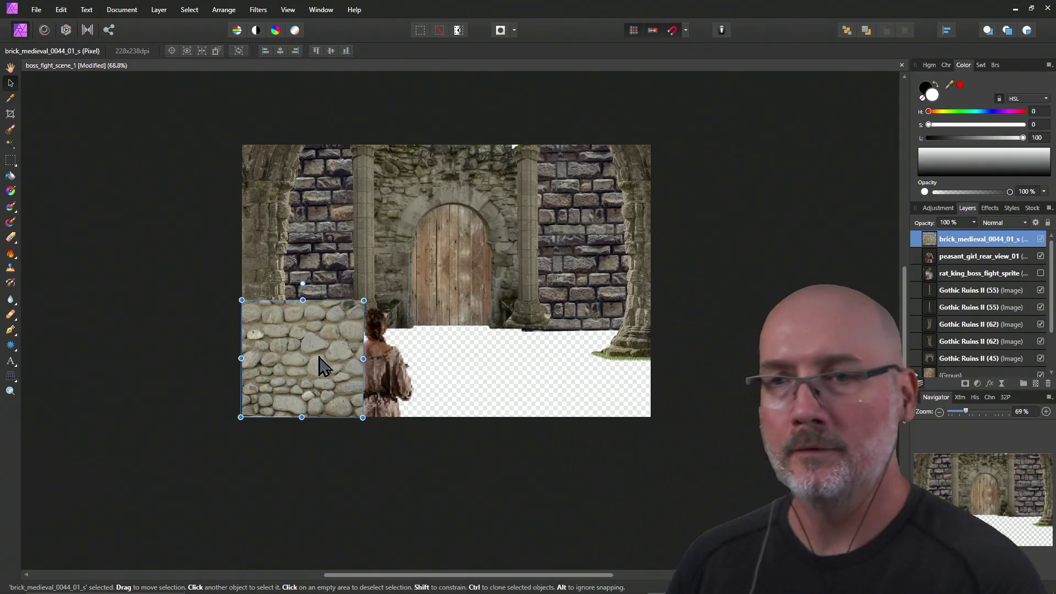
key("ctrl+j")
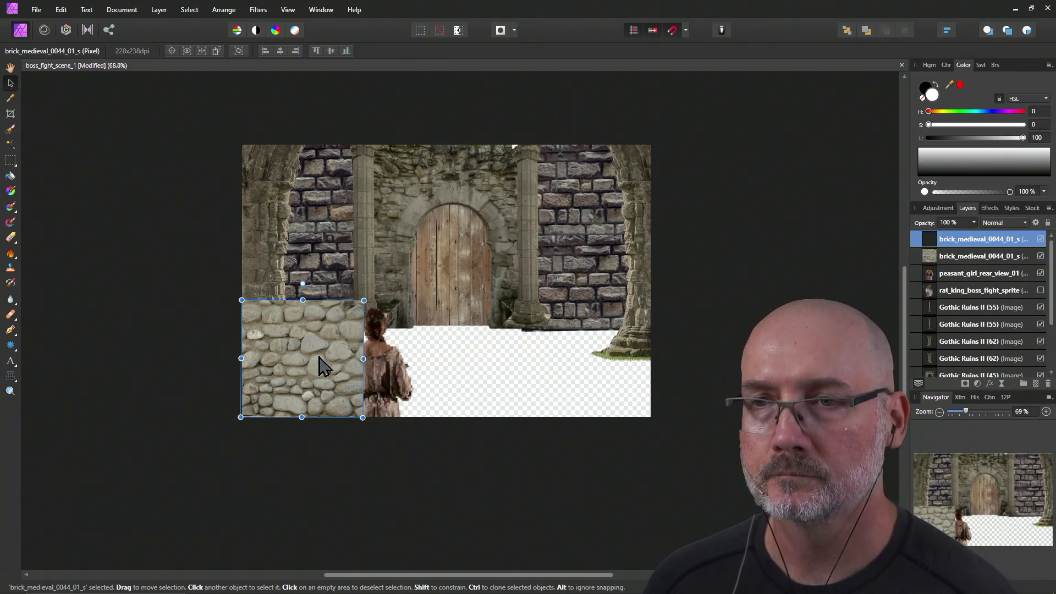
mouse_move(287, 361)
left_mouse_down()
mouse_move(427, 363)
mouse_move(408, 359)
left_mouse_up()
left_click(339, 375)
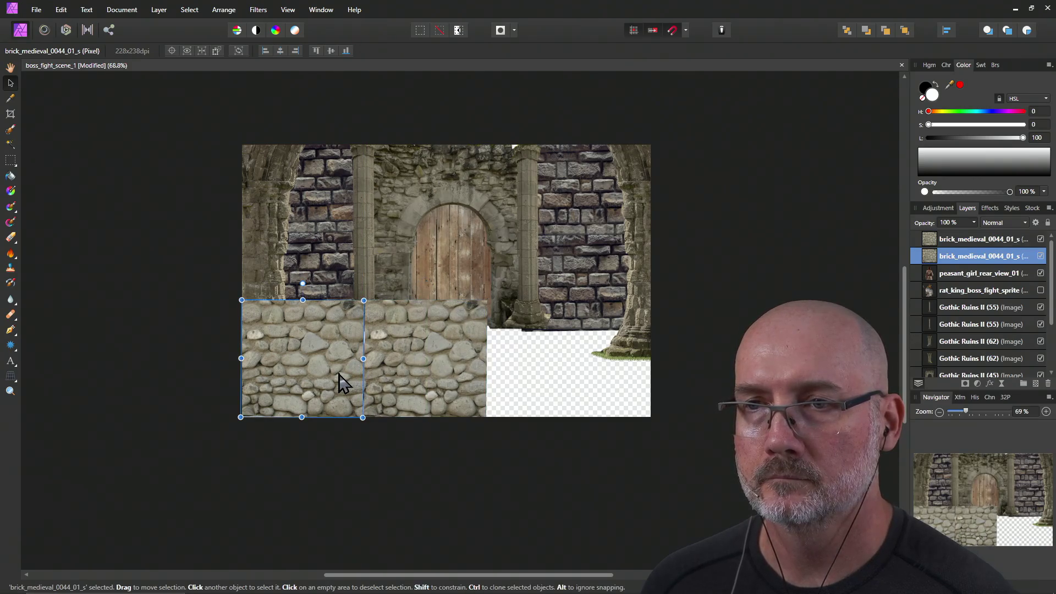
key("ctrl+j")
mouse_move(426, 368)
left_mouse_down()
mouse_move(495, 381)
mouse_move(416, 368)
left_mouse_up()
Spread the tiles along the floor and align them edge to edge without gaps.
left_click(355, 371)
mouse_move(325, 384)
left_mouse_down()
mouse_move(556, 385)
mouse_move(550, 377)
left_mouse_up()
left_click(400, 381)
left_click_drag(400, 381, 415, 384)
left_click(553, 383)
left_click_drag(553, 384, 540, 389)
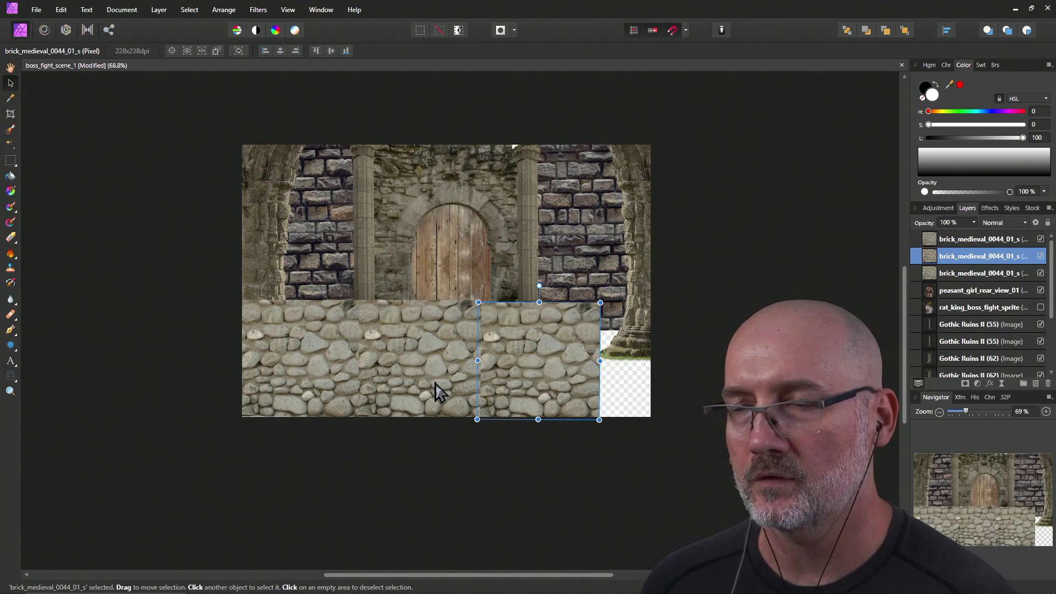
left_click(463, 457)
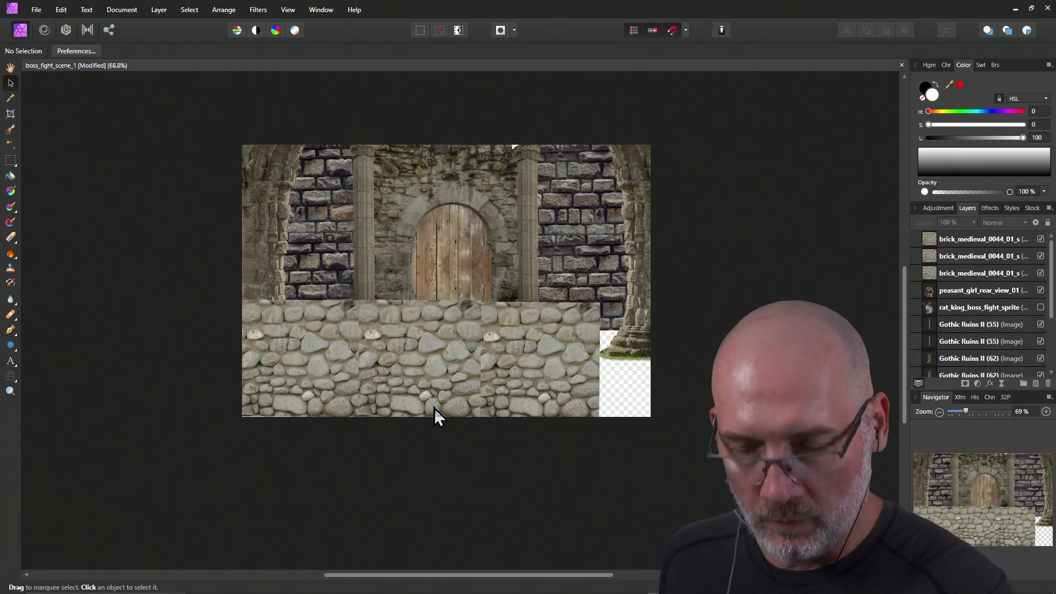
Copy a fourth tile to the right edge, group all four, and duplicate the strip upward.
left_click(542, 370)
mouse_move(543, 370)
left_mouse_down()
mouse_move(533, 391)
mouse_move(663, 393)
mouse_move(643, 380)
left_mouse_up()
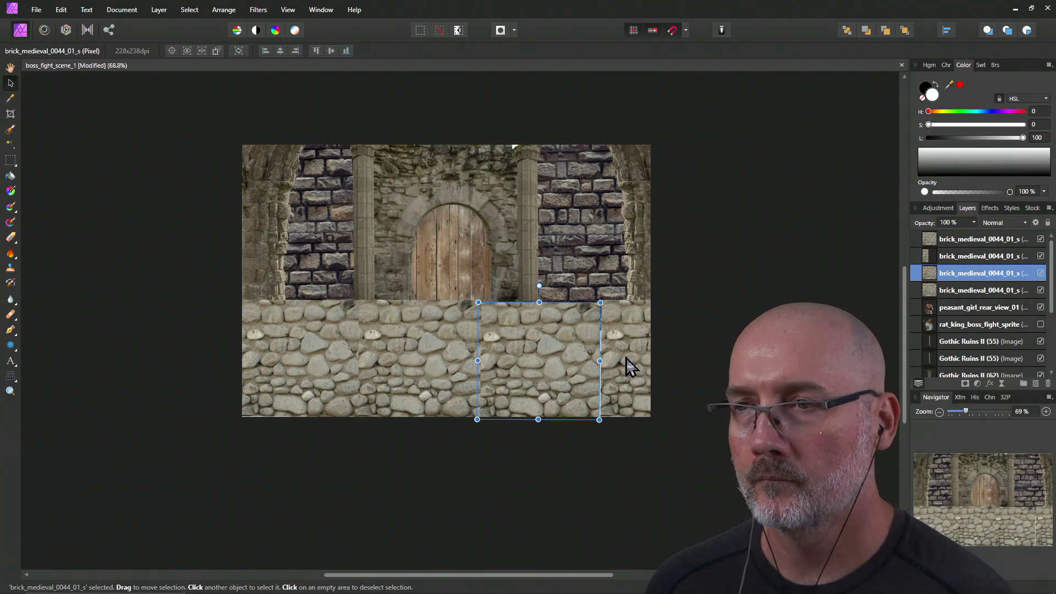
left_click(559, 380)
left_click(619, 375, "shift")
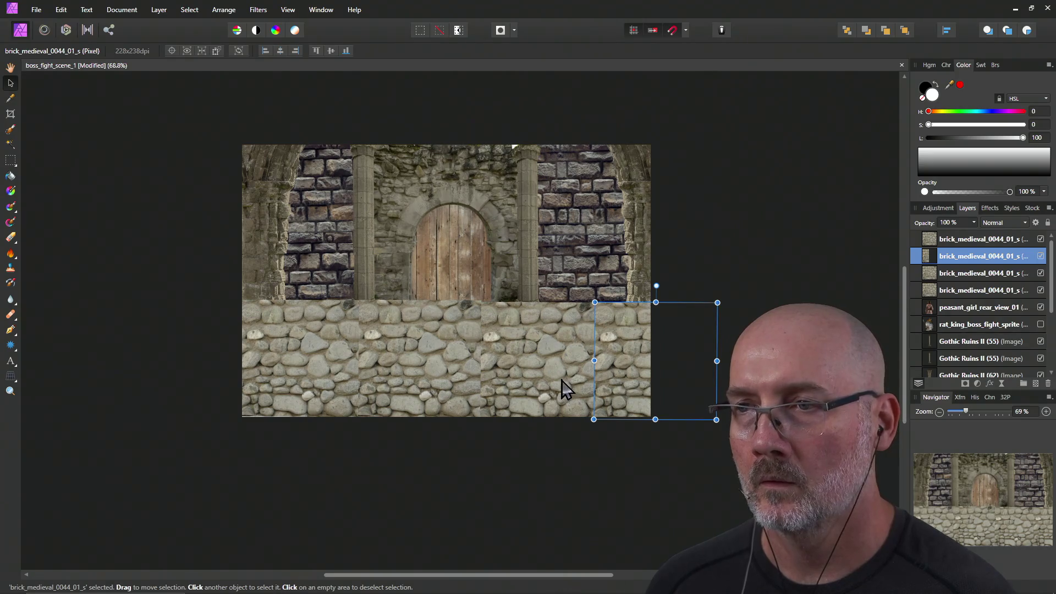
left_click(407, 380, "shift")
left_click(324, 384, "shift")
right_click(343, 380)
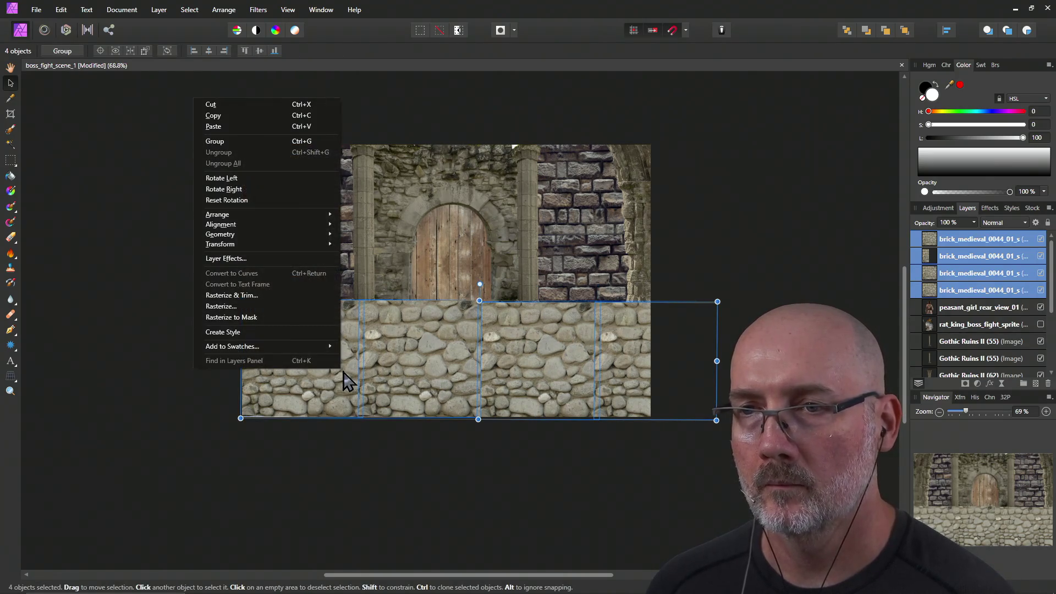
left_click(260, 141)
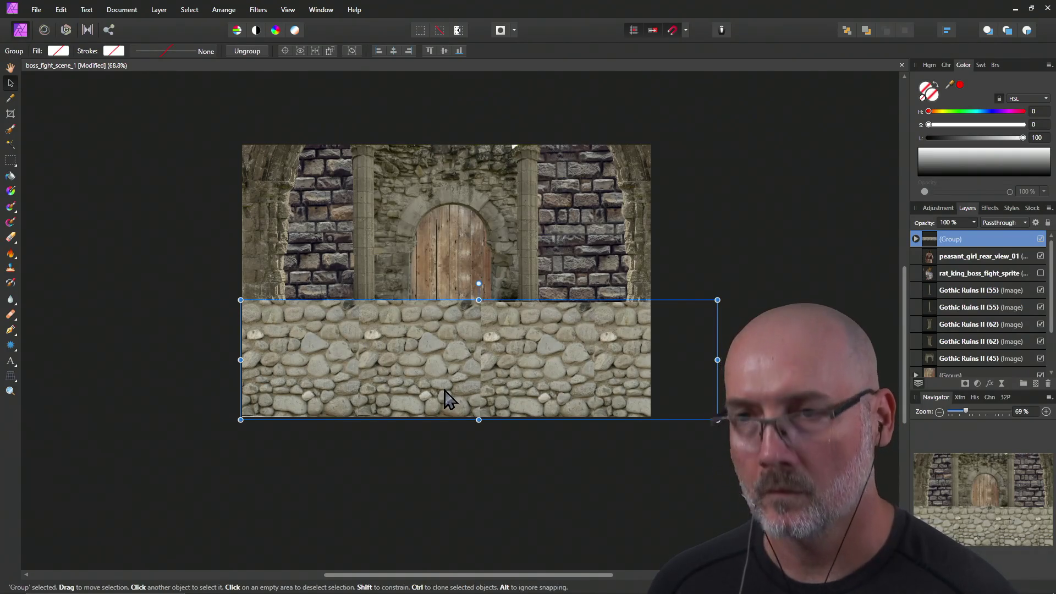
mouse_move(444, 377)
left_mouse_down("ctrl")
mouse_move(431, 242)
mouse_move(433, 264)
left_mouse_up("ctrl")
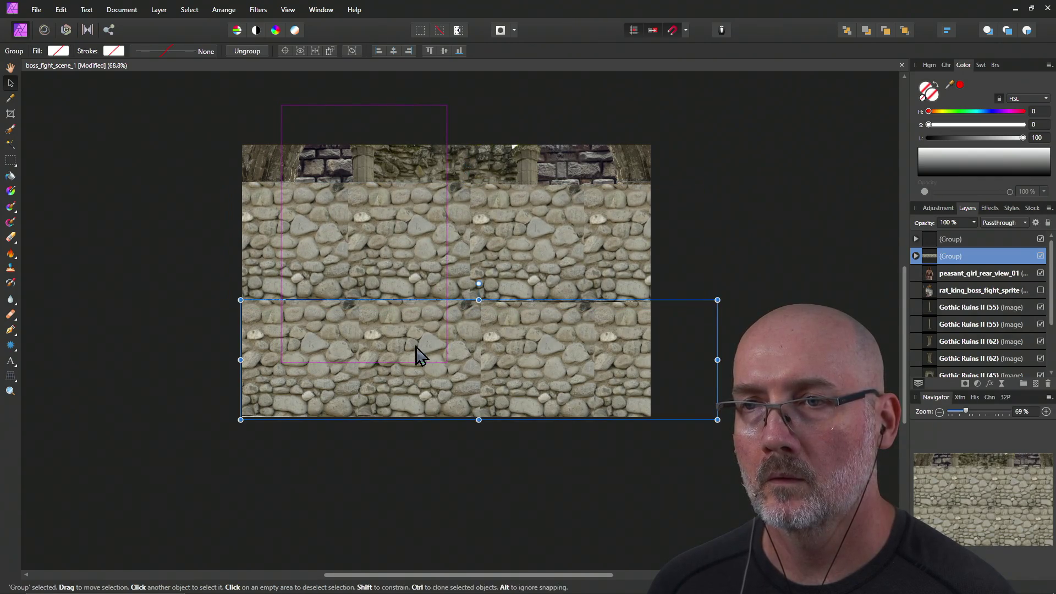
Align the upper cobblestone strip over the lower one and group both strips with Ctrl+G.
left_click(372, 277, "shift")
key("ctrl+g")
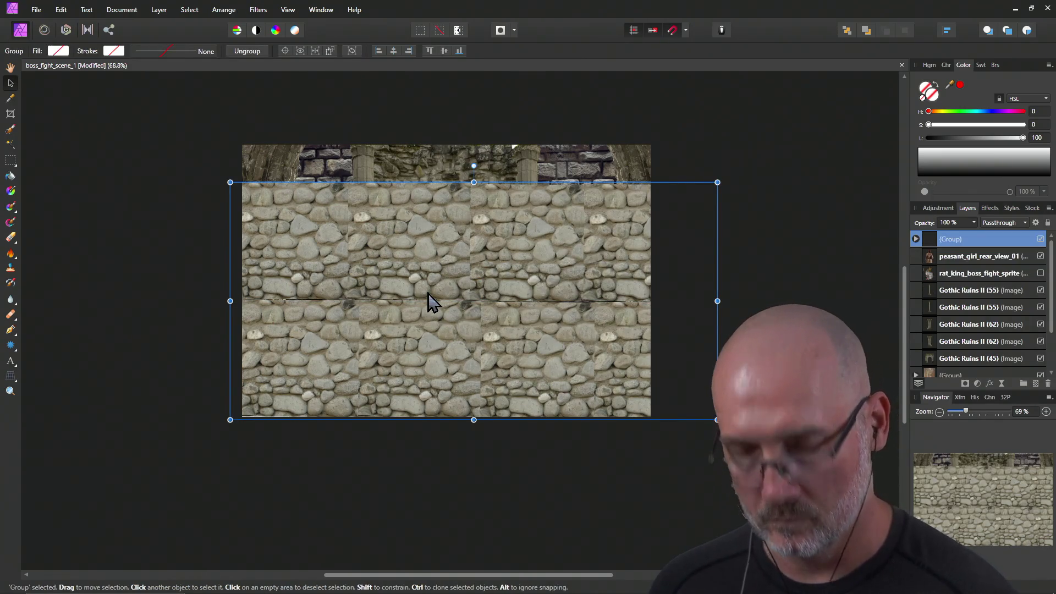
key("ctrl+z")
key("ctrl+z")
key("ctrl+z")
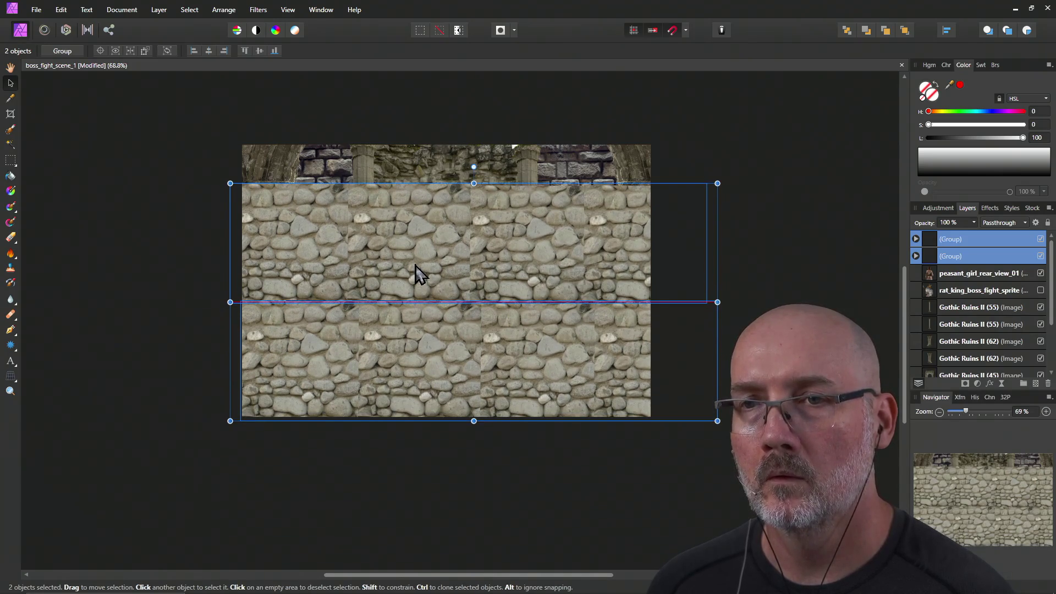
left_click(217, 342)
left_click(352, 270)
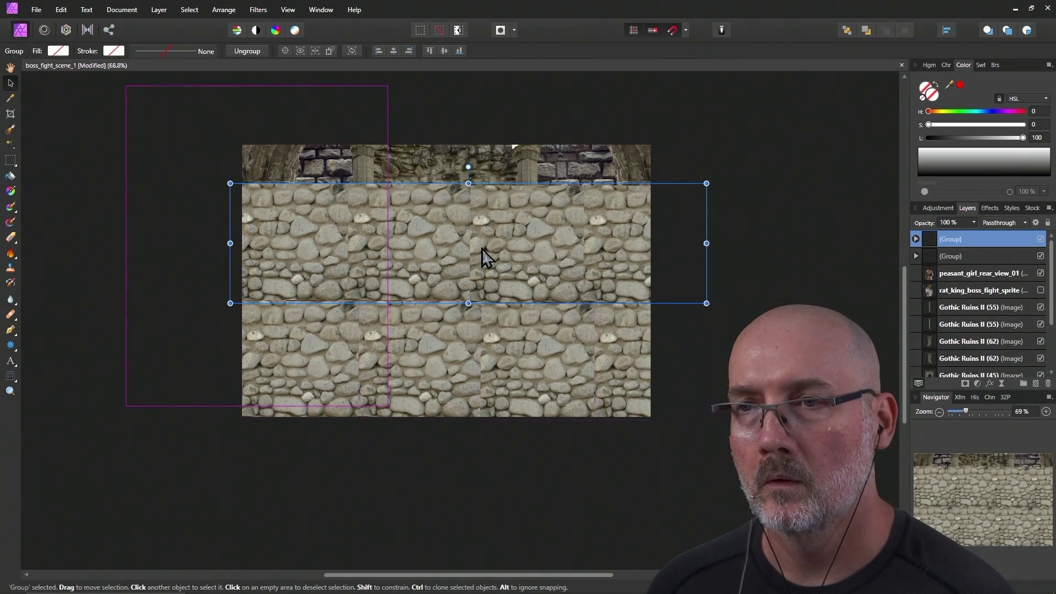
left_click_drag(482, 253, 483, 258)
left_click(406, 319)
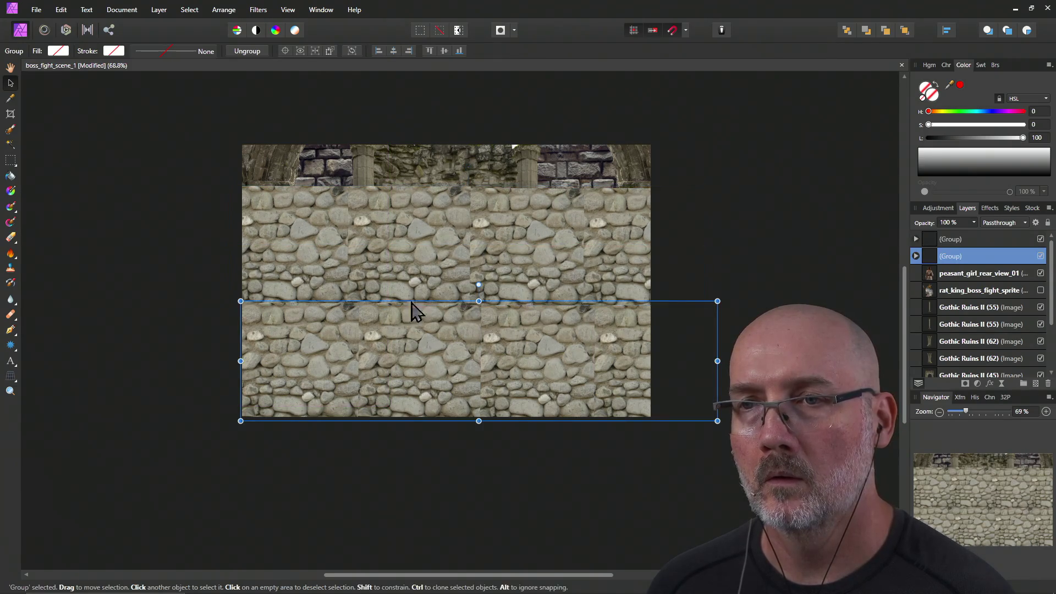
left_click(527, 288, "shift")
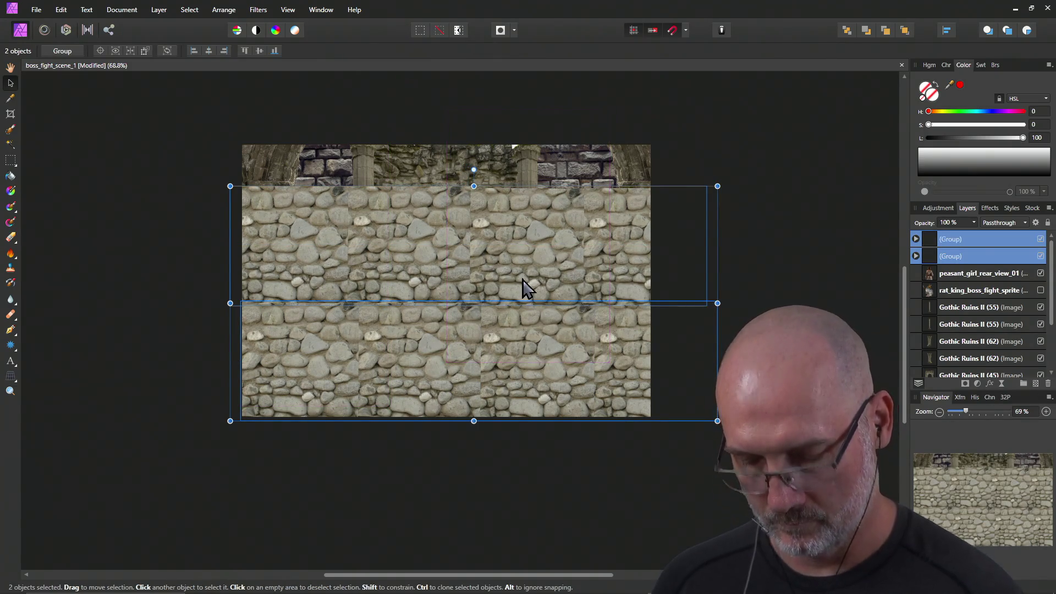
key("ctrl+g")
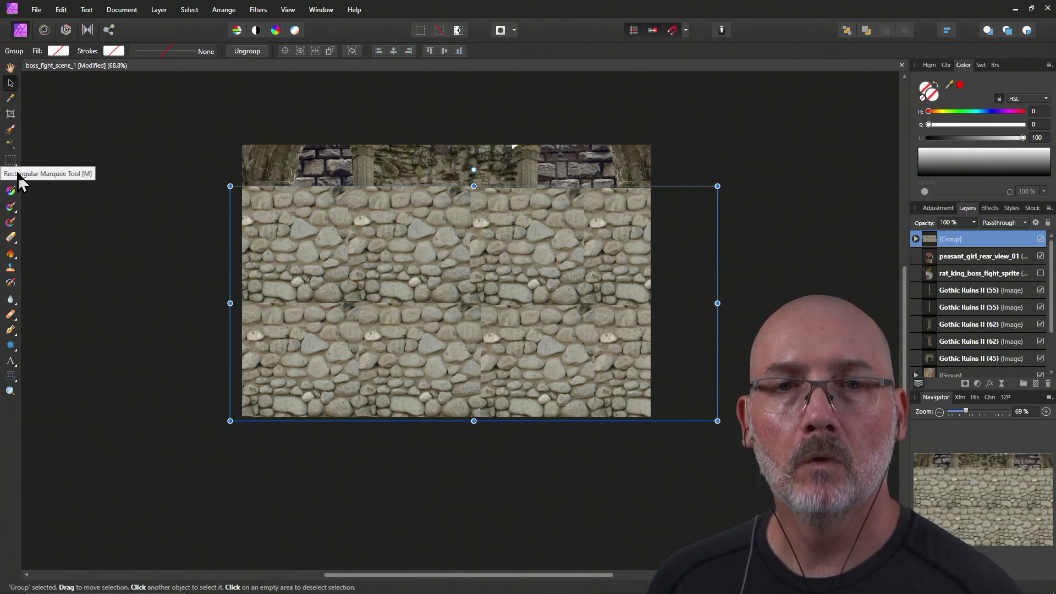
Try a first perspective warp tapering the floor's top corners inward, then cancel it.
left_click(10, 378)
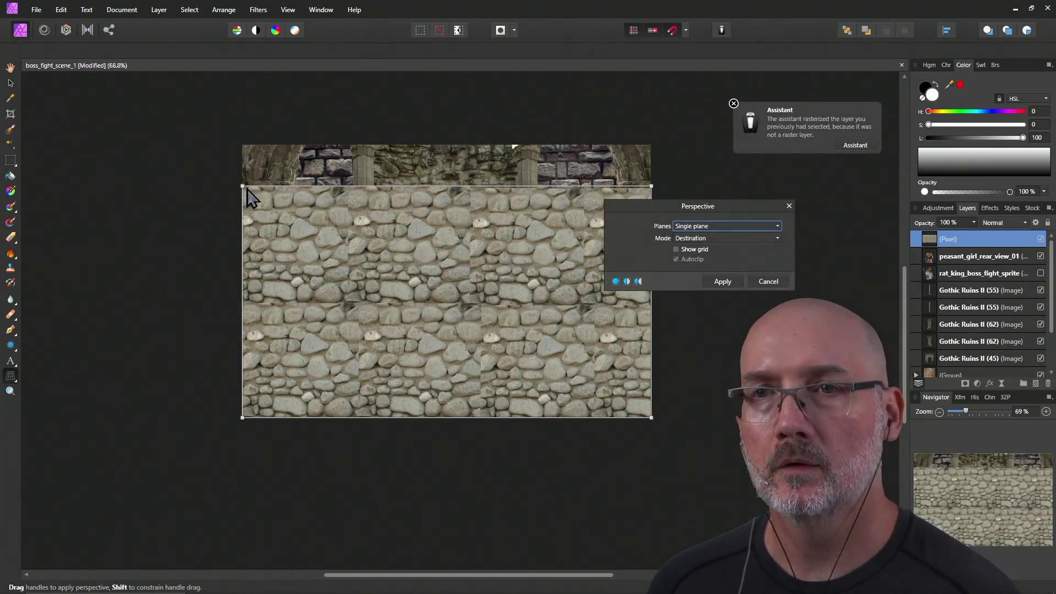
left_click_drag(242, 187, 254, 187)
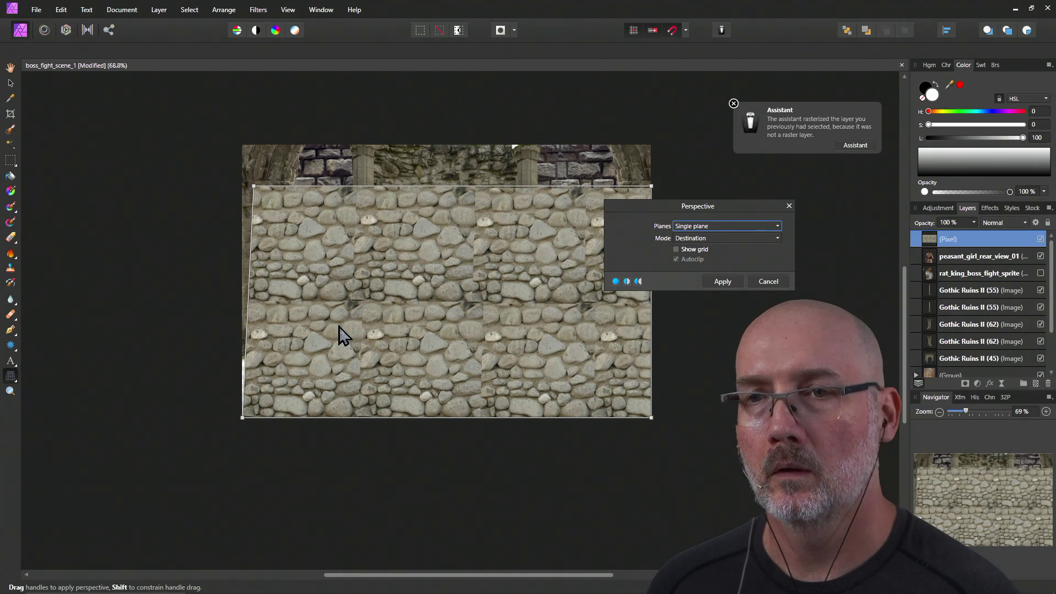
left_click_drag(652, 186, 501, 225)
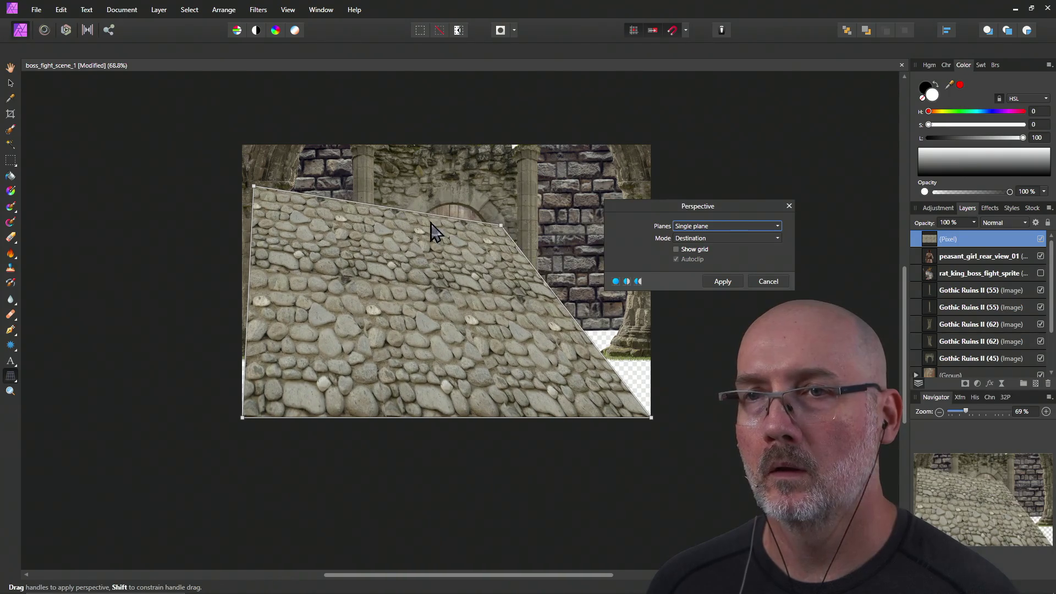
left_click_drag(254, 187, 379, 226)
mouse_move(381, 234)
left_mouse_down()
mouse_move(374, 226)
mouse_move(370, 256)
left_mouse_up()
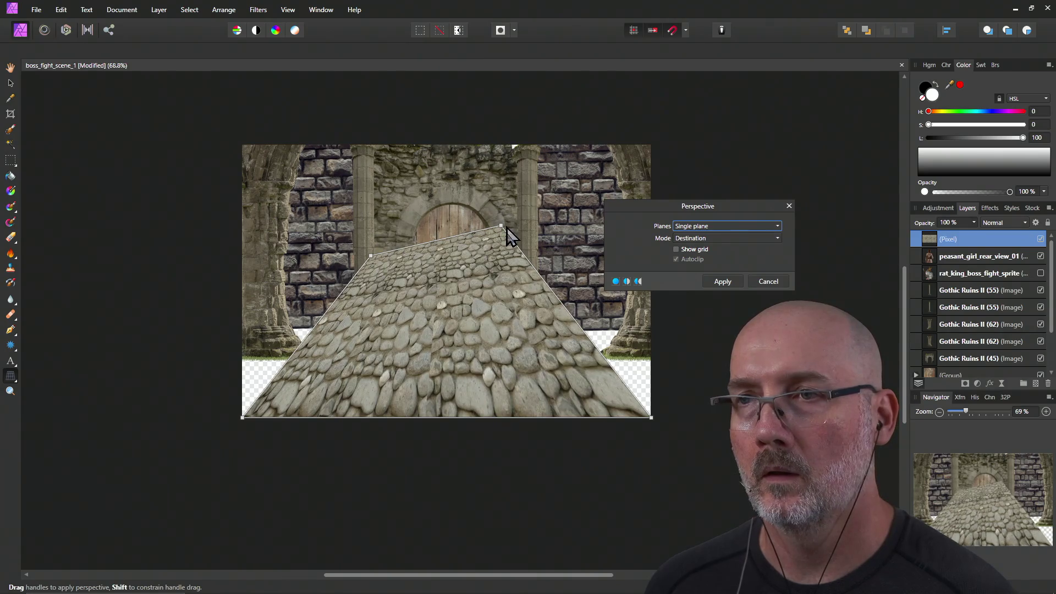
left_click_drag(503, 227, 502, 269)
left_click_drag(372, 256, 371, 266)
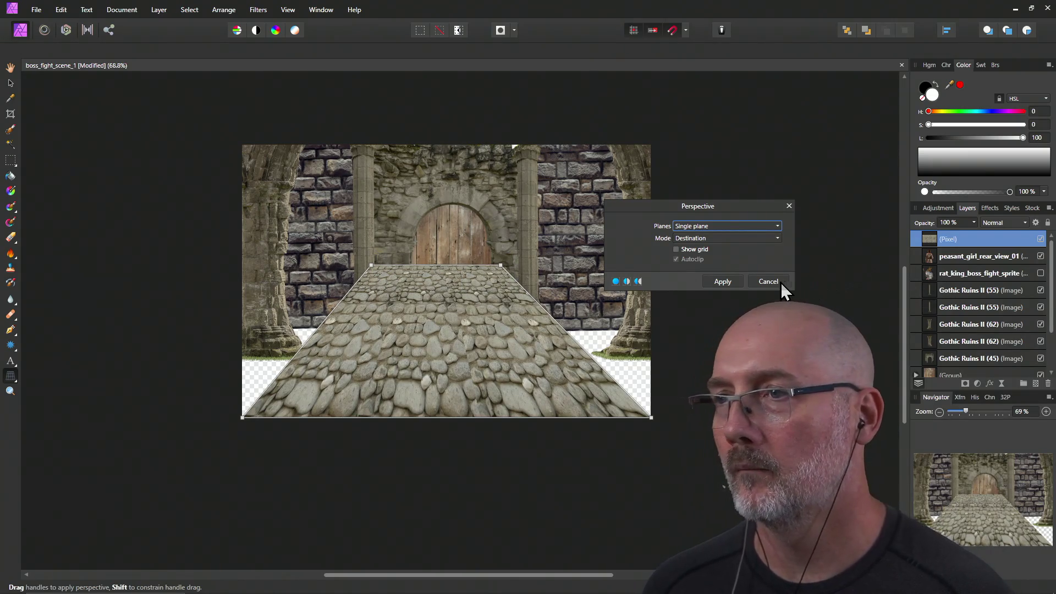
left_click(785, 282)
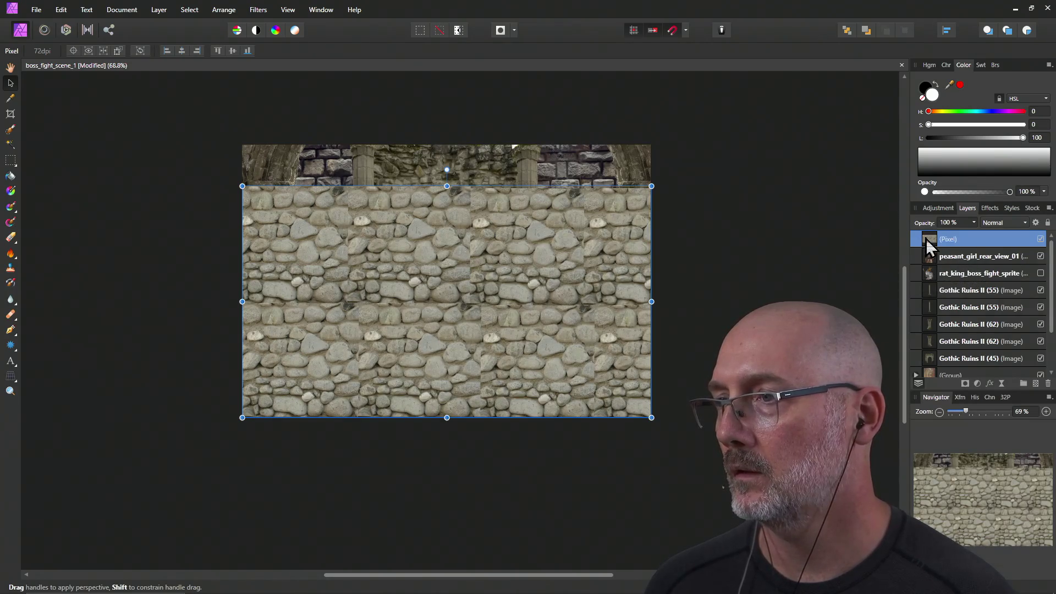
Move the cobblestone layer below the scene layers and re-warp the floor toward the door.
left_click_drag(932, 355, 934, 370)
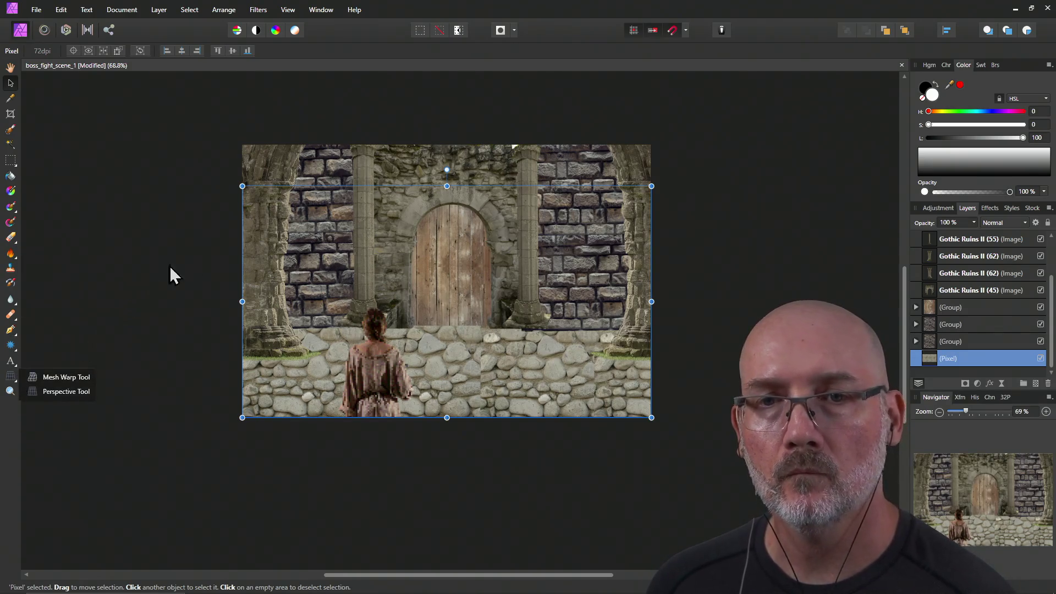
left_click(74, 394)
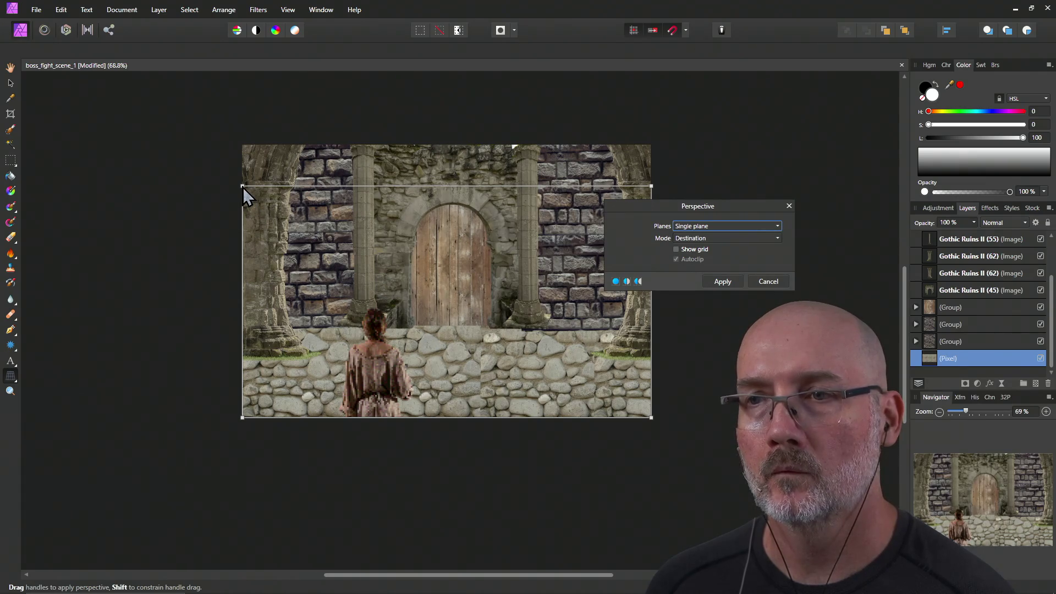
mouse_move(243, 187)
left_mouse_down()
mouse_move(362, 254)
mouse_move(376, 305)
mouse_move(397, 292)
mouse_move(401, 264)
left_mouse_up()
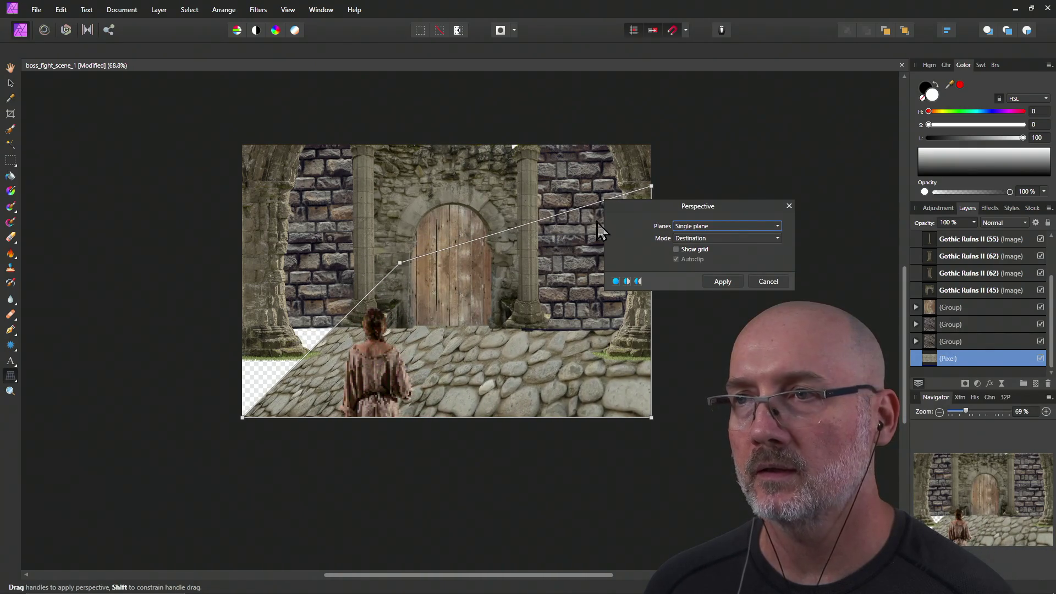
mouse_move(650, 188)
left_mouse_down()
mouse_move(520, 266)
mouse_move(481, 267)
mouse_move(494, 265)
left_mouse_up()
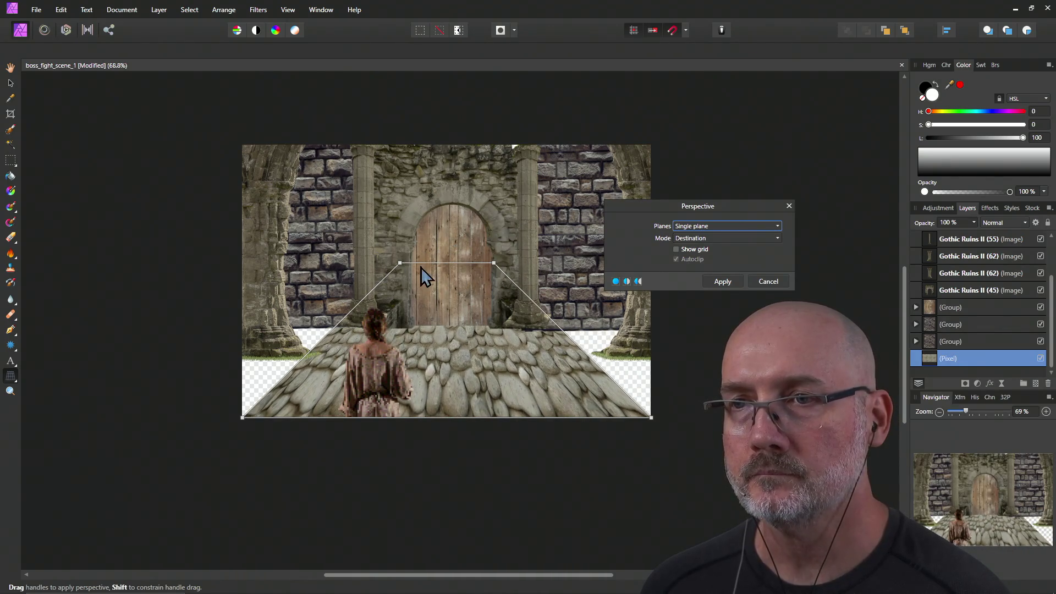
left_click_drag(398, 265, 408, 264)
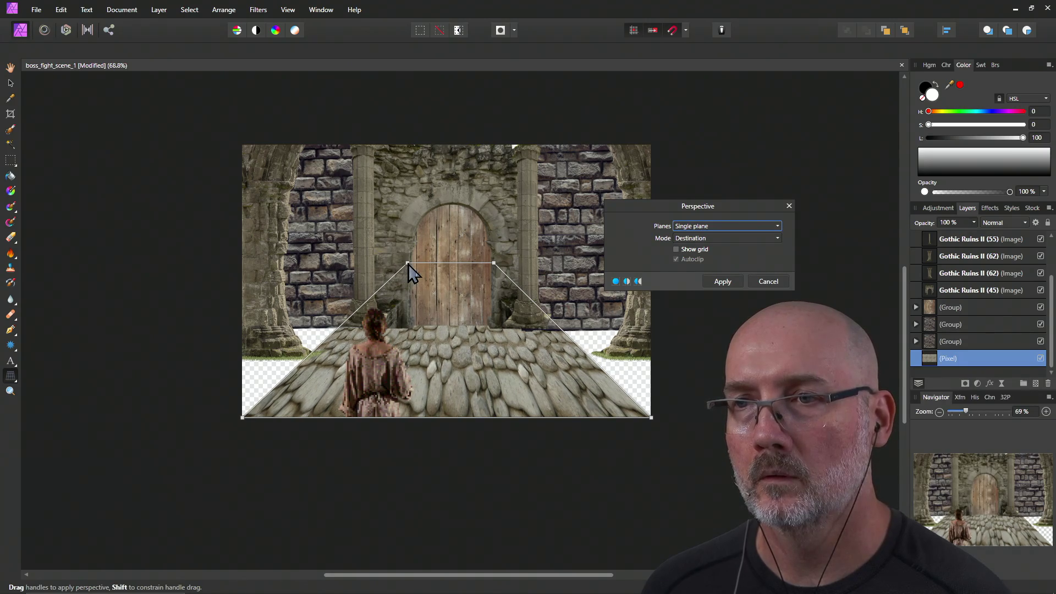
mouse_move(652, 418)
left_mouse_down()
mouse_move(831, 429)
mouse_move(837, 418)
left_mouse_up()
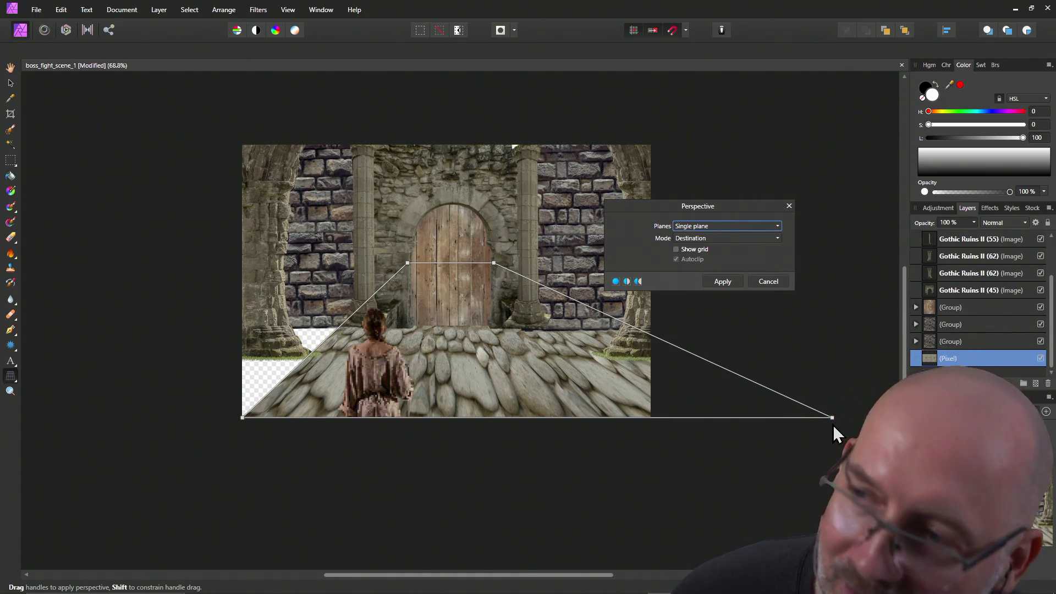
left_click_drag(831, 417, 650, 418)
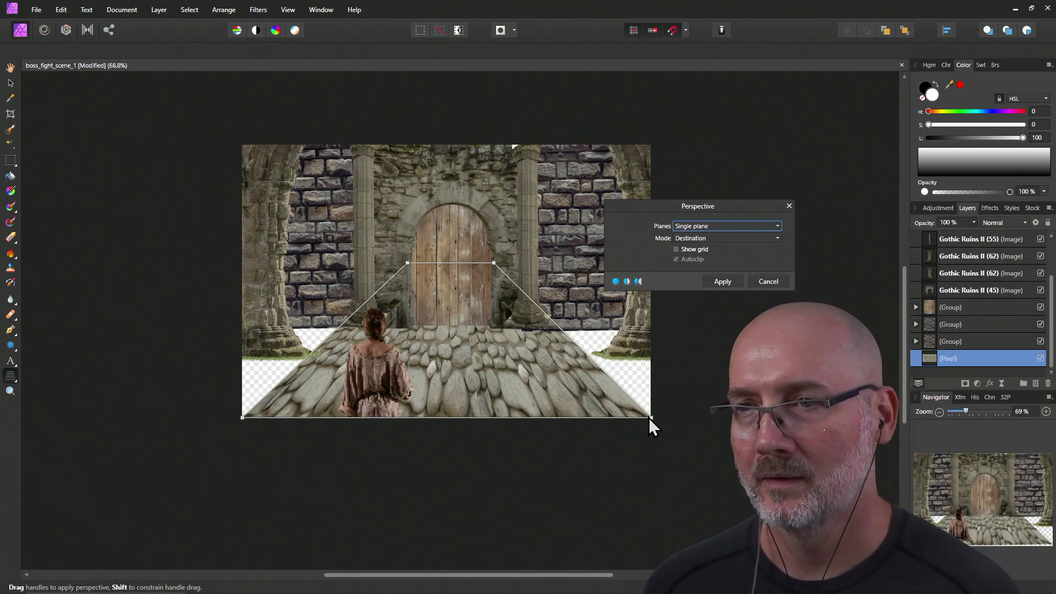
left_click_drag(493, 264, 487, 318)
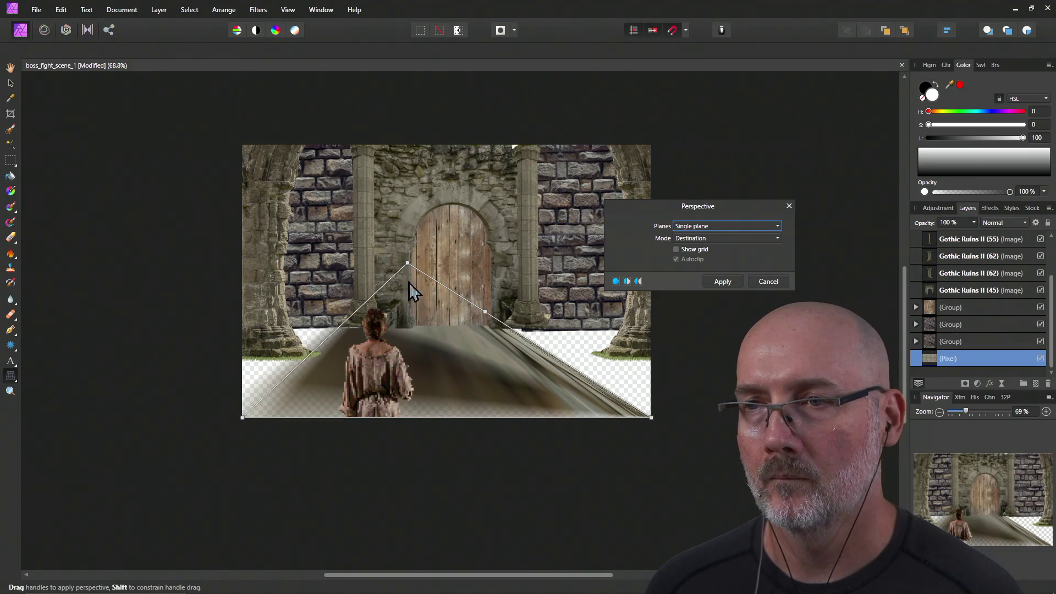
left_click_drag(406, 266, 375, 316)
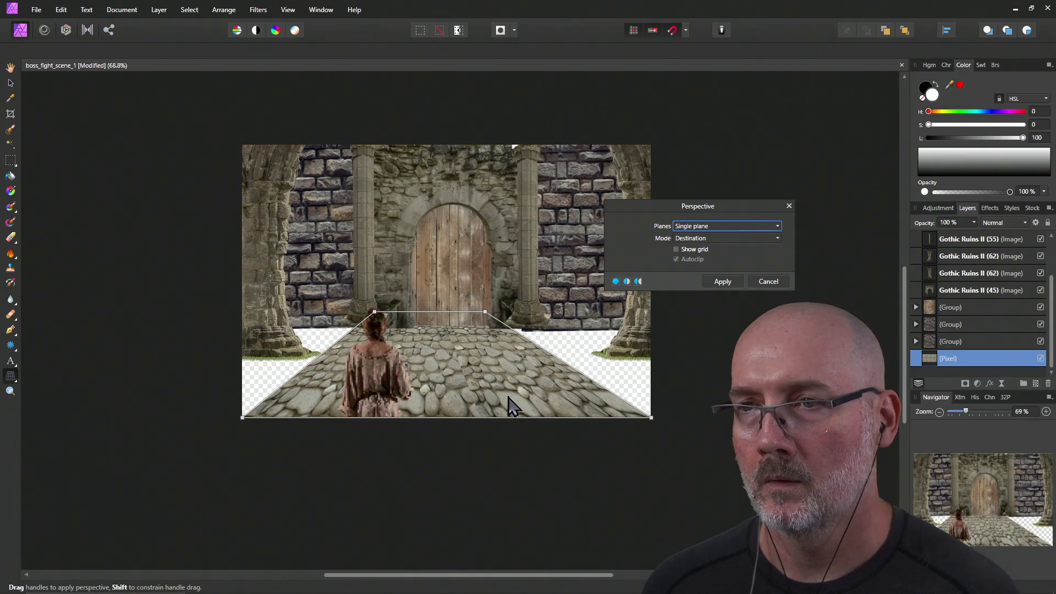
Widen the floor's far edge and spread its near corners past the canvas edges.
mouse_move(485, 314)
left_mouse_down()
mouse_move(556, 314)
mouse_move(516, 314)
left_mouse_up()
left_click_drag(374, 312, 357, 313)
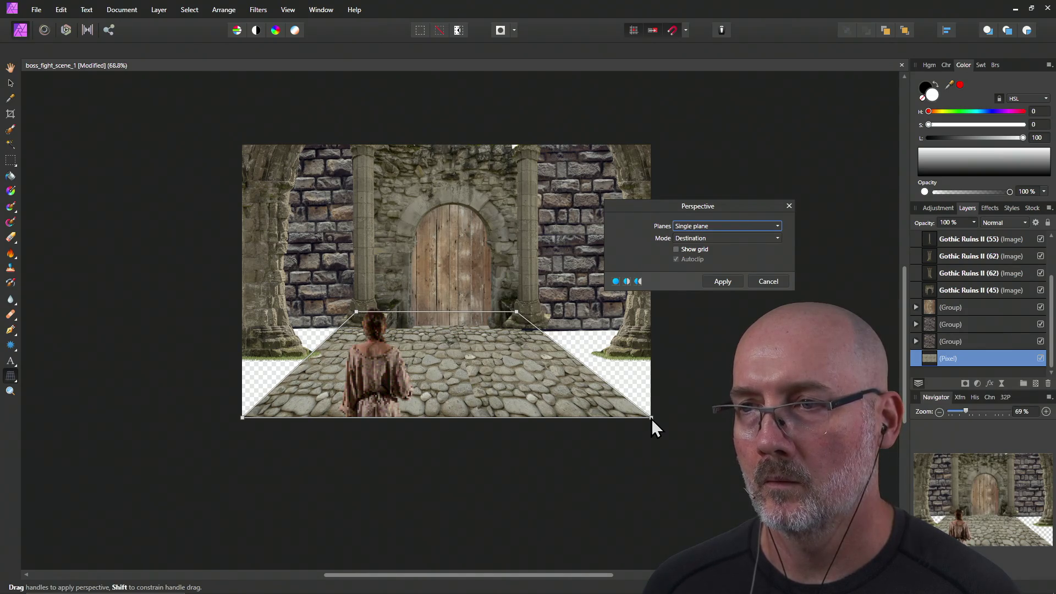
left_click_drag(651, 418, 798, 418)
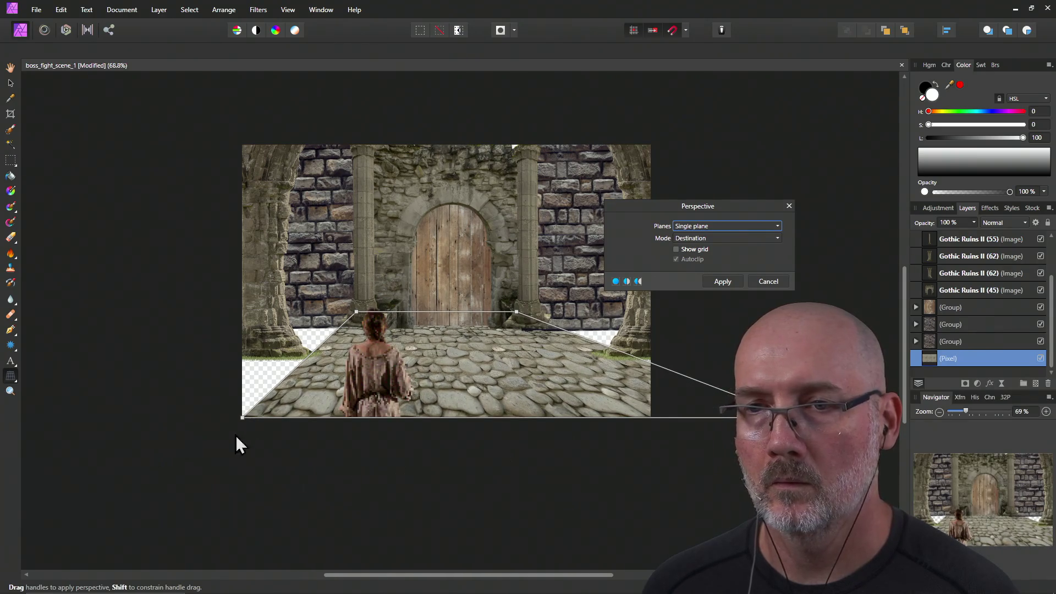
left_click_drag(243, 418, 154, 418)
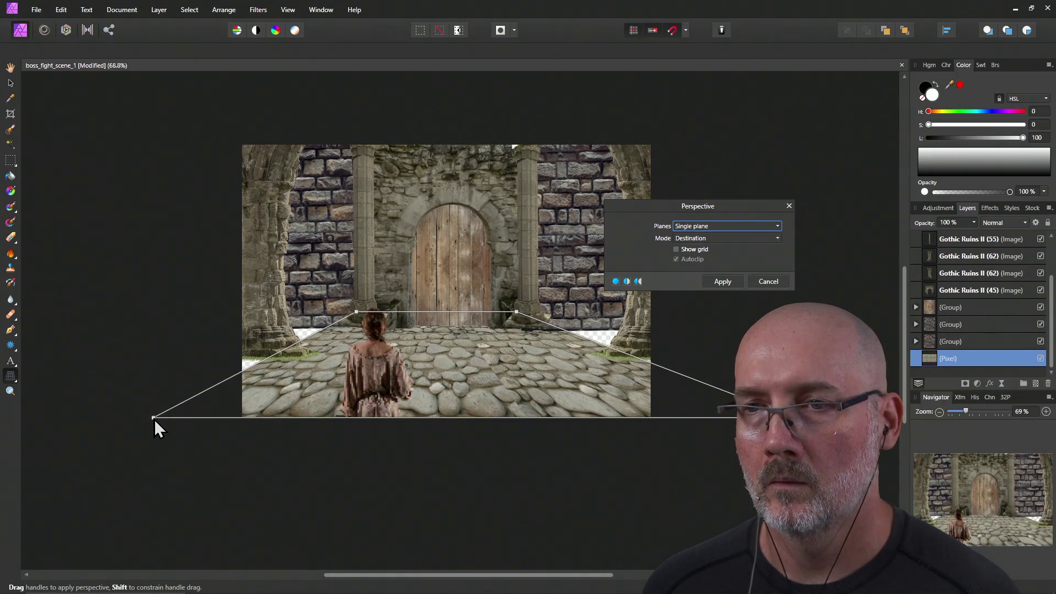
left_click_drag(355, 314, 350, 325)
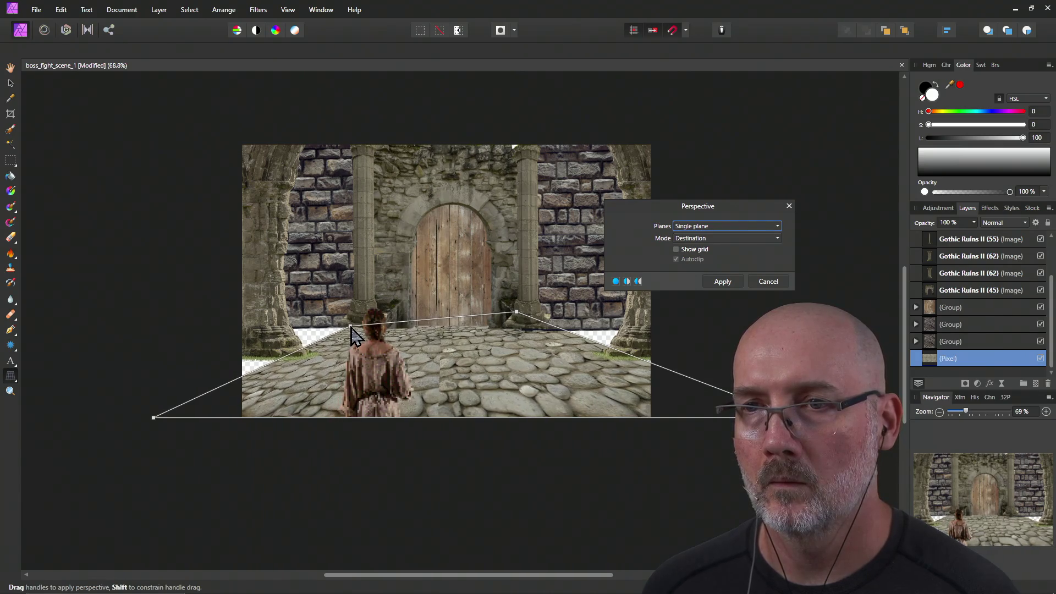
left_click_drag(518, 313, 520, 325)
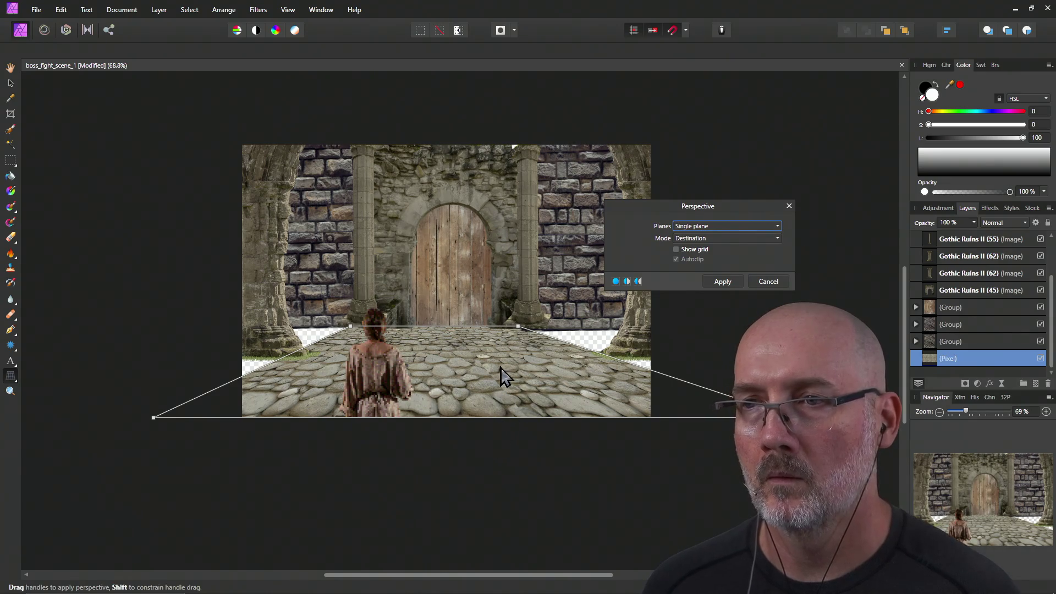
mouse_move(519, 327)
left_mouse_down()
mouse_move(630, 332)
mouse_move(606, 329)
left_mouse_up()
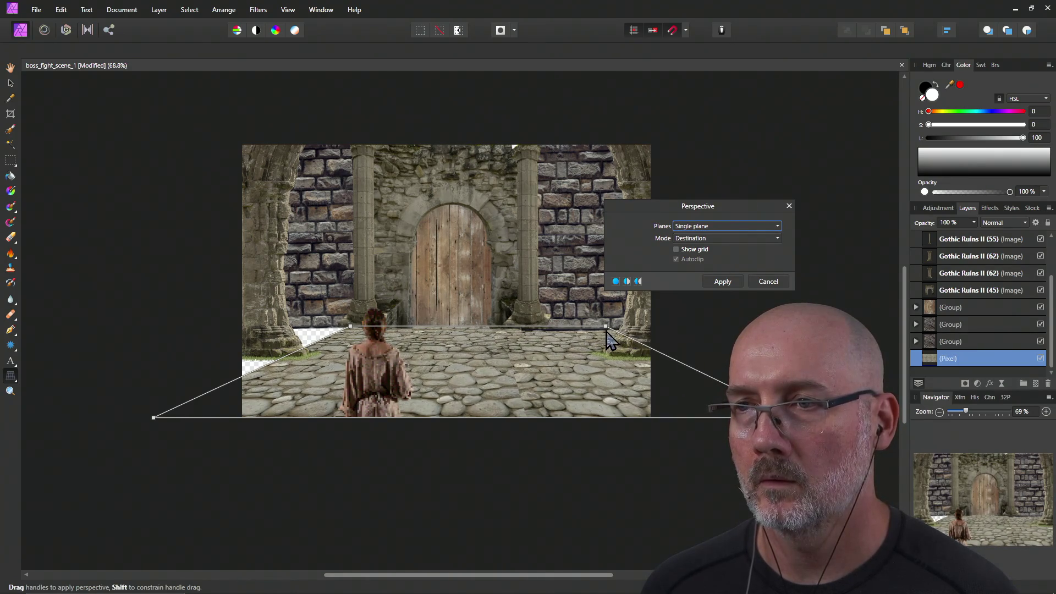
left_click_drag(351, 327, 291, 328)
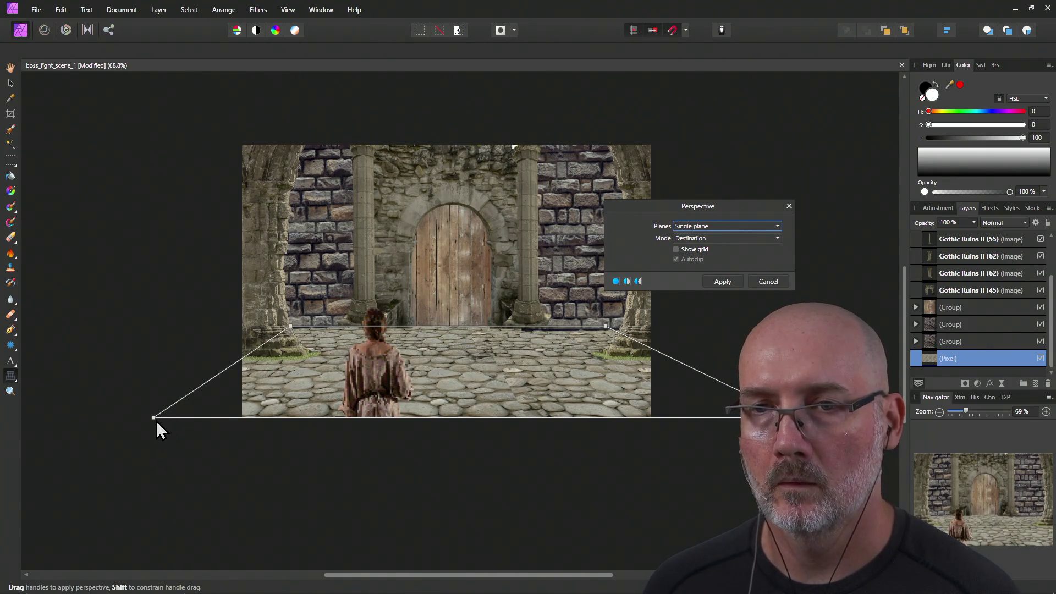
left_click_drag(154, 419, 115, 418)
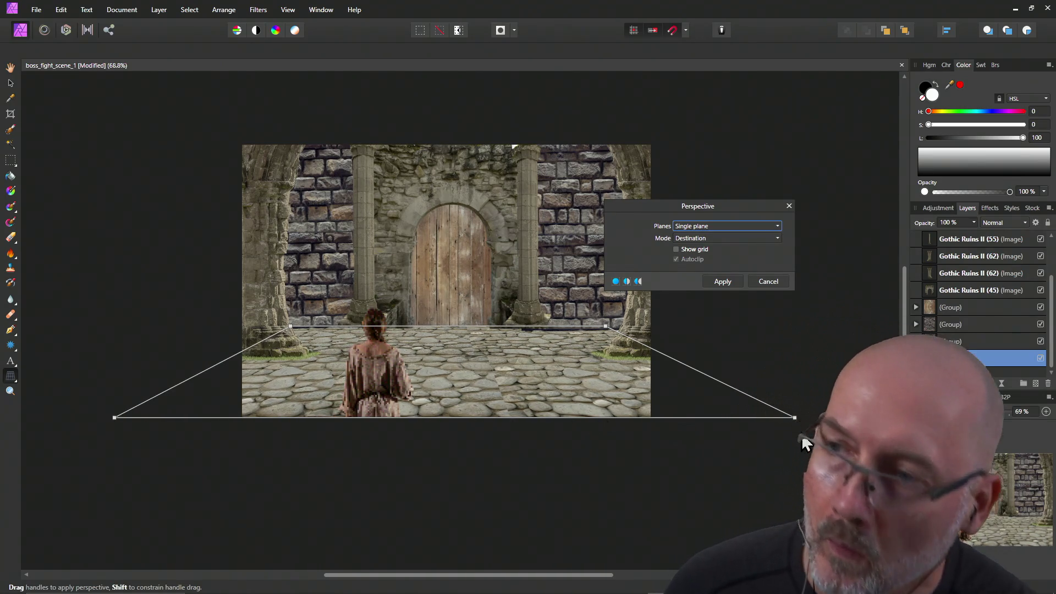
left_click_drag(794, 418, 807, 420)
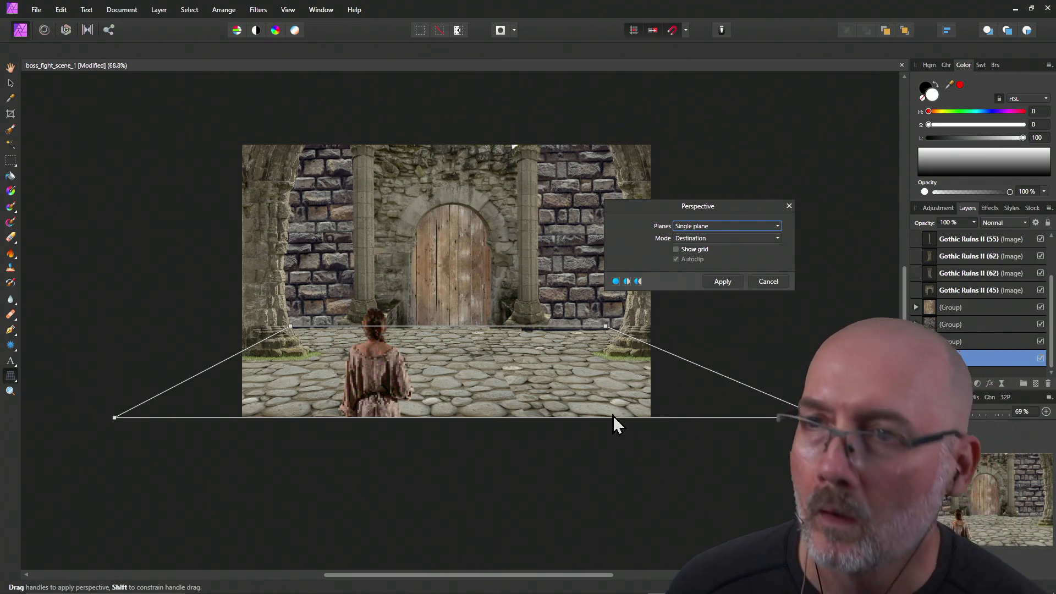
Level the far corners and push the near left and right corners slightly wider.
left_click_drag(290, 326, 289, 312)
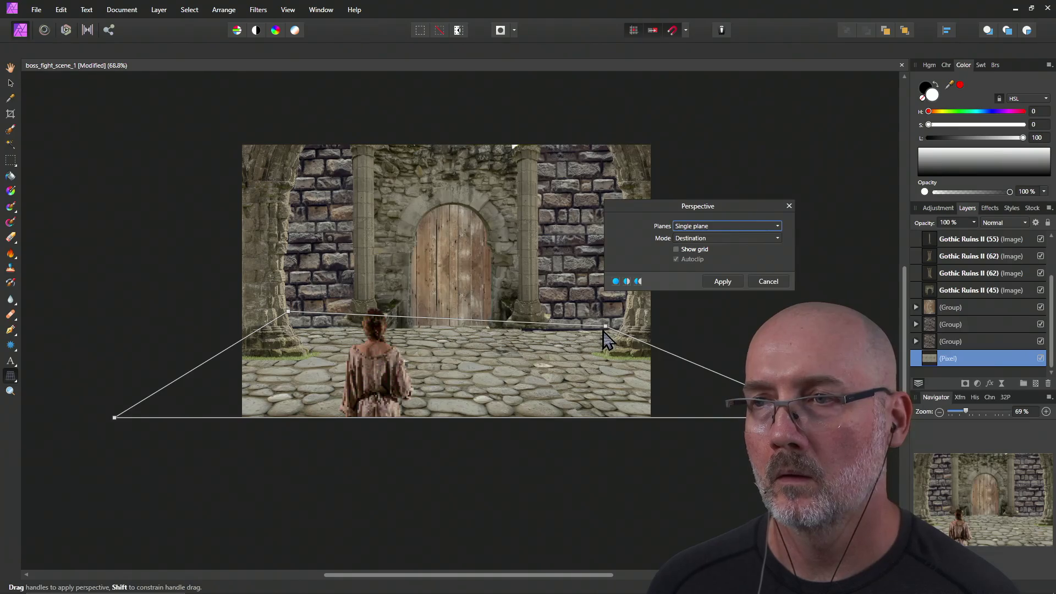
left_click_drag(606, 325, 606, 313)
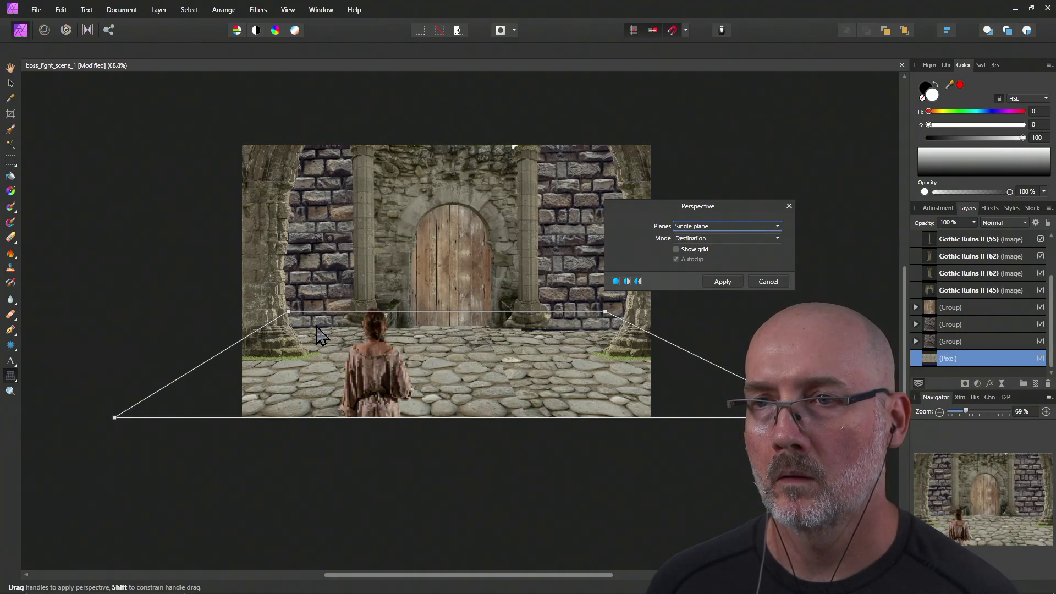
left_click_drag(288, 313, 318, 319)
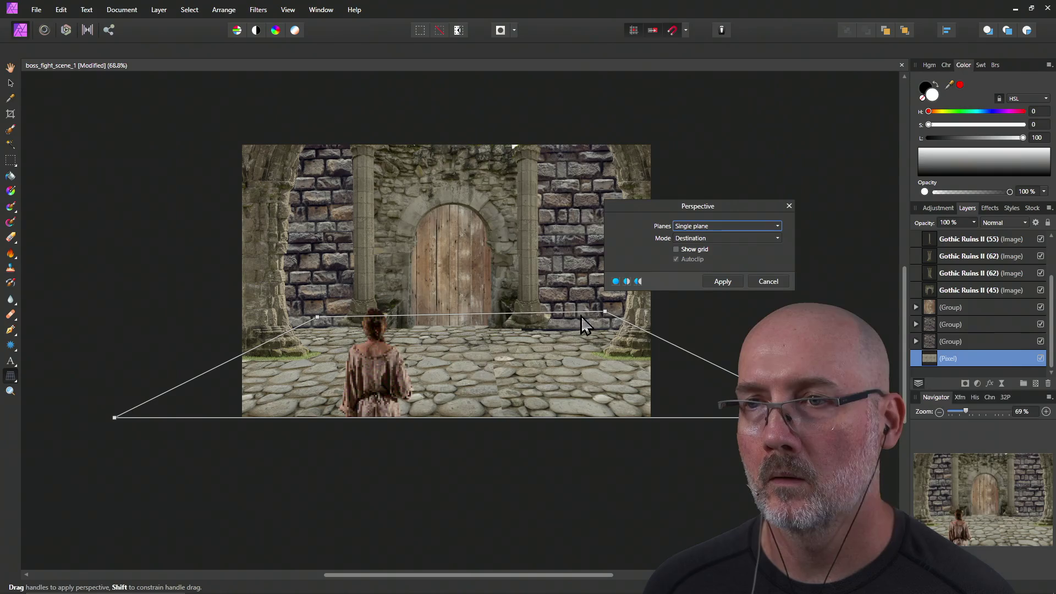
left_click_drag(608, 312, 581, 316)
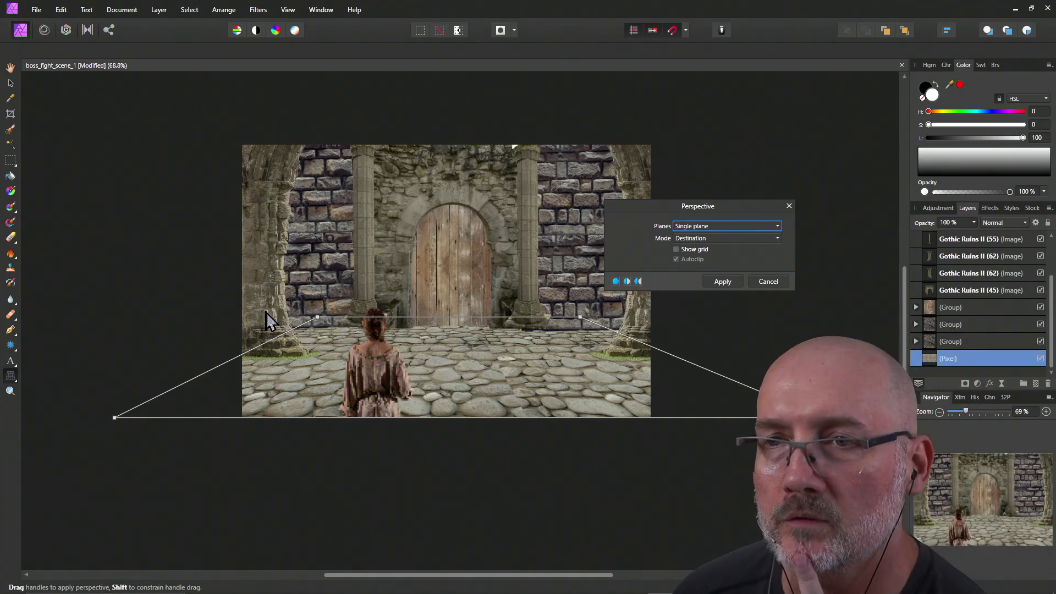
mouse_move(318, 318)
left_mouse_down()
mouse_move(331, 319)
mouse_move(311, 316)
left_mouse_up()
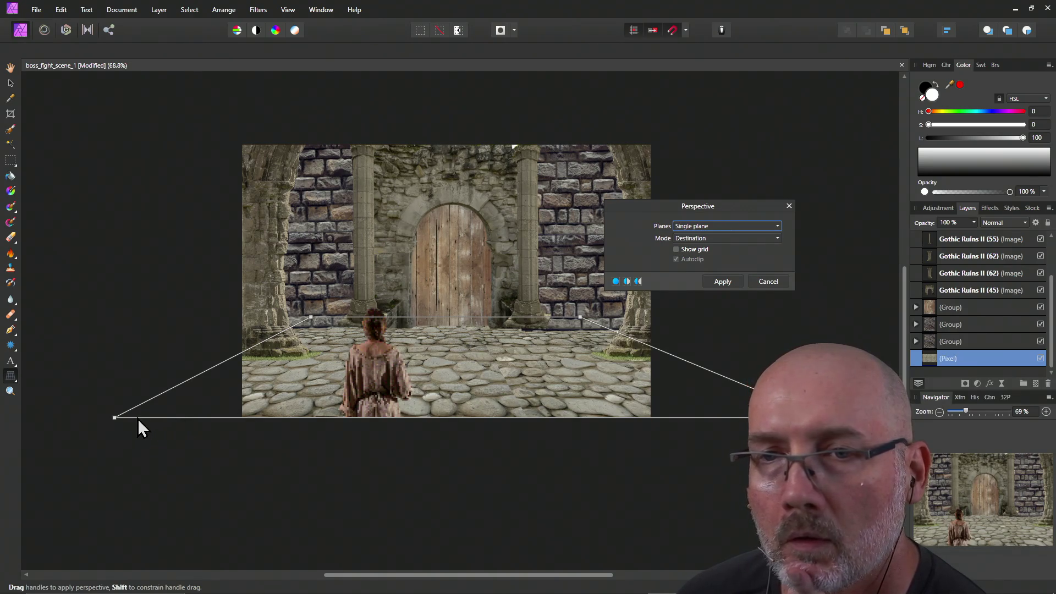
left_click_drag(114, 419, 102, 418)
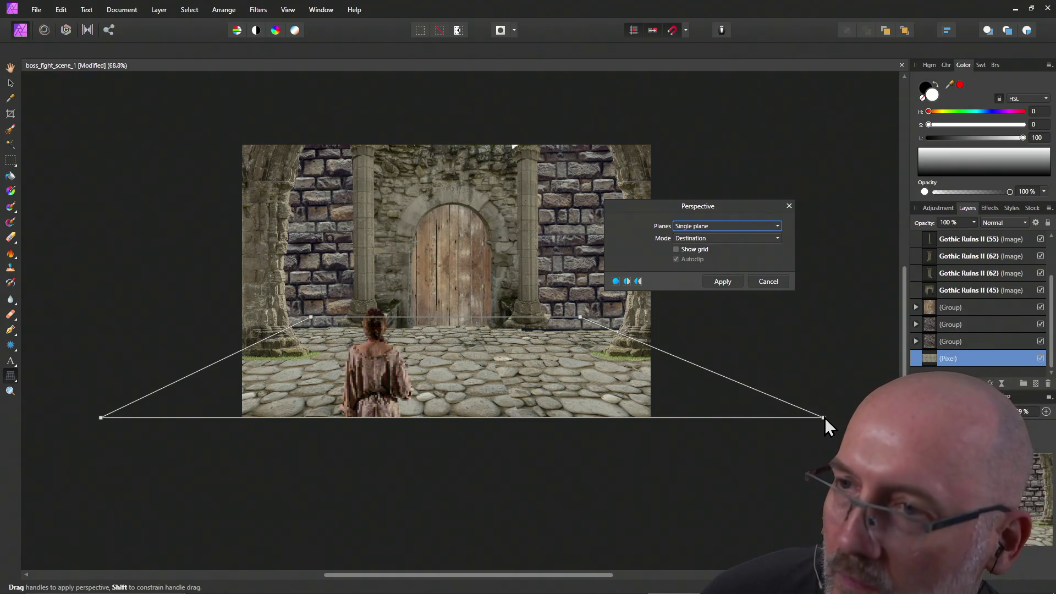
left_click_drag(825, 418, 833, 418)
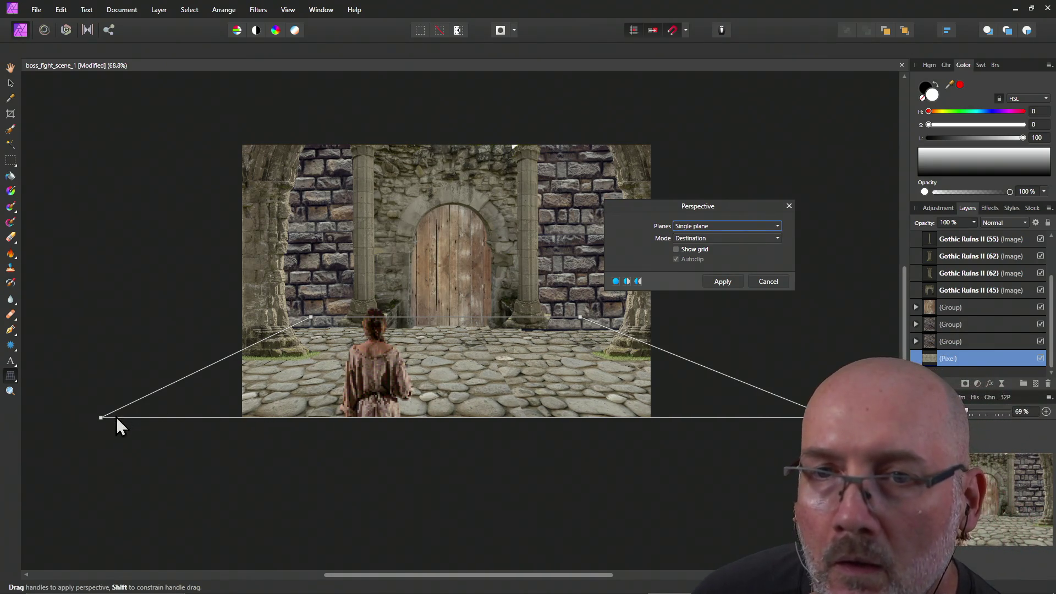
left_click_drag(100, 420, 84, 419)
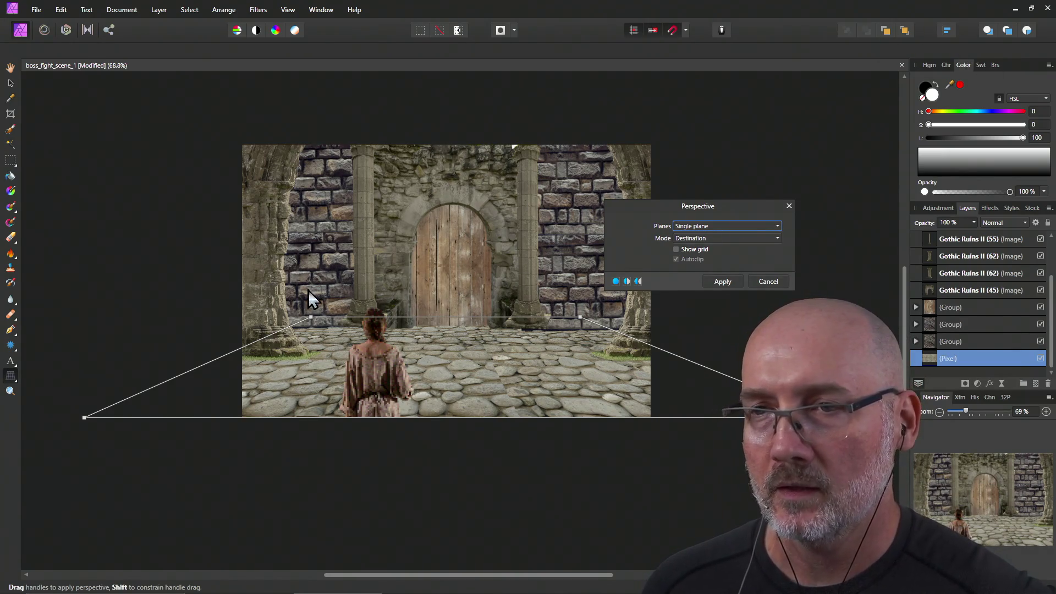
Rebalance the warp by shifting the far corners and bringing the near corners back inward.
left_click_drag(311, 318, 355, 307)
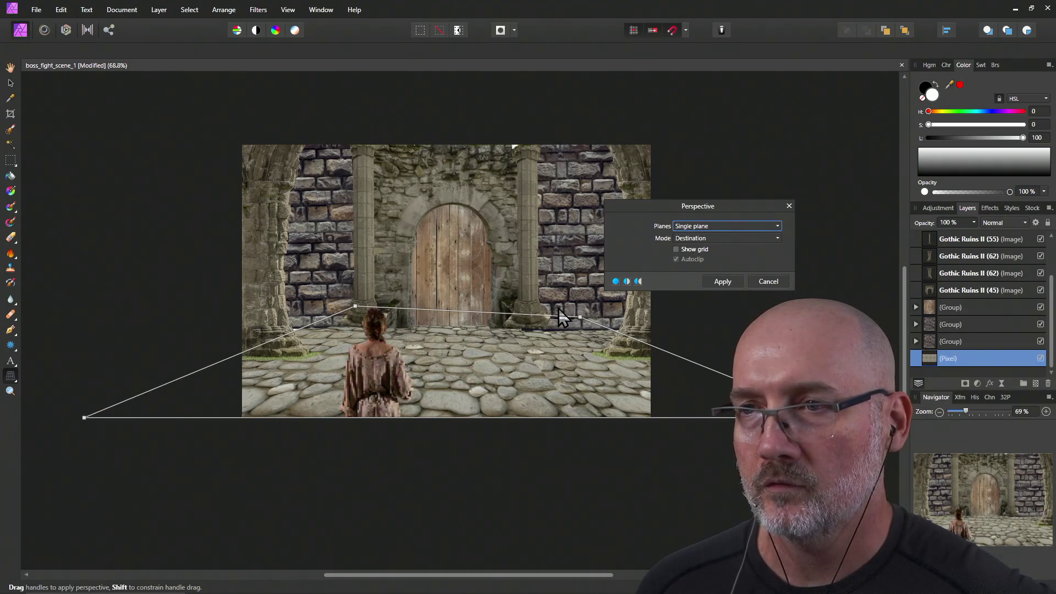
left_click_drag(579, 318, 554, 312)
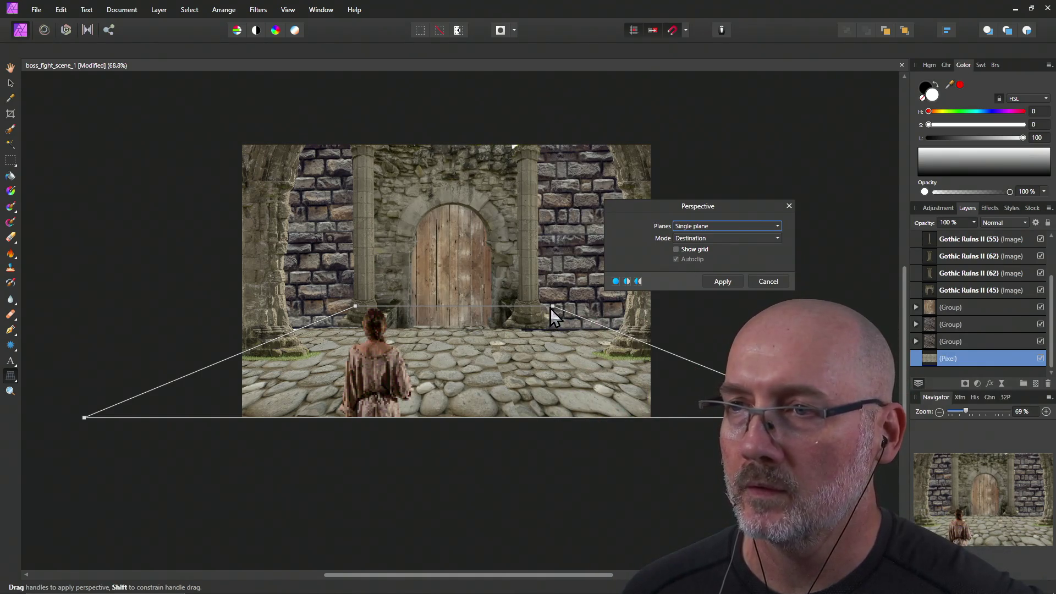
mouse_move(552, 307)
left_mouse_down()
mouse_move(553, 318)
mouse_move(584, 314)
left_mouse_up()
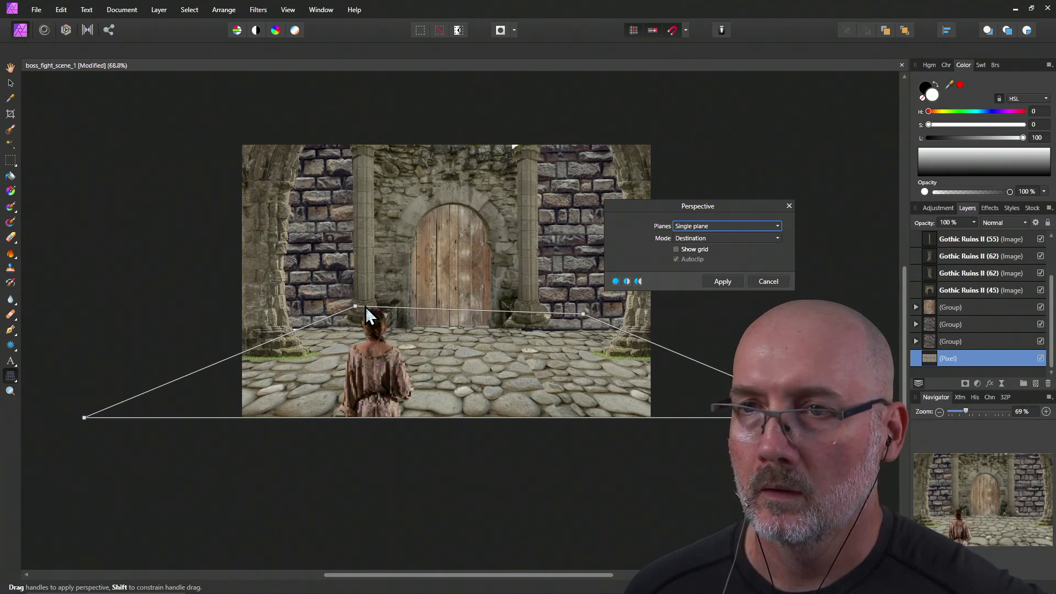
left_click_drag(355, 307, 328, 315)
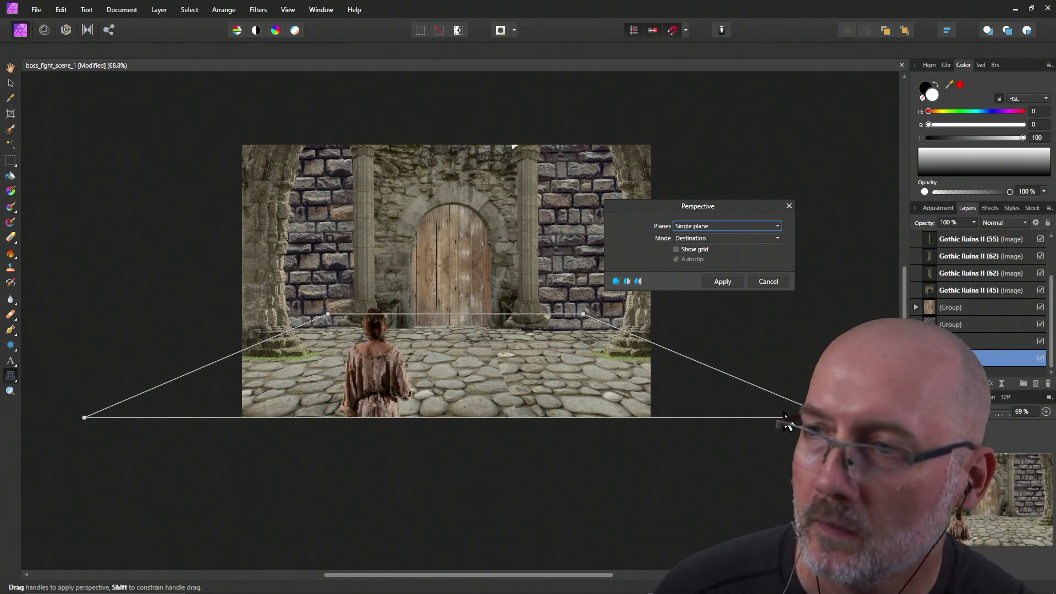
left_click_drag(834, 414, 752, 417)
mouse_move(85, 418)
left_mouse_down()
mouse_move(131, 421)
mouse_move(96, 418)
left_mouse_up()
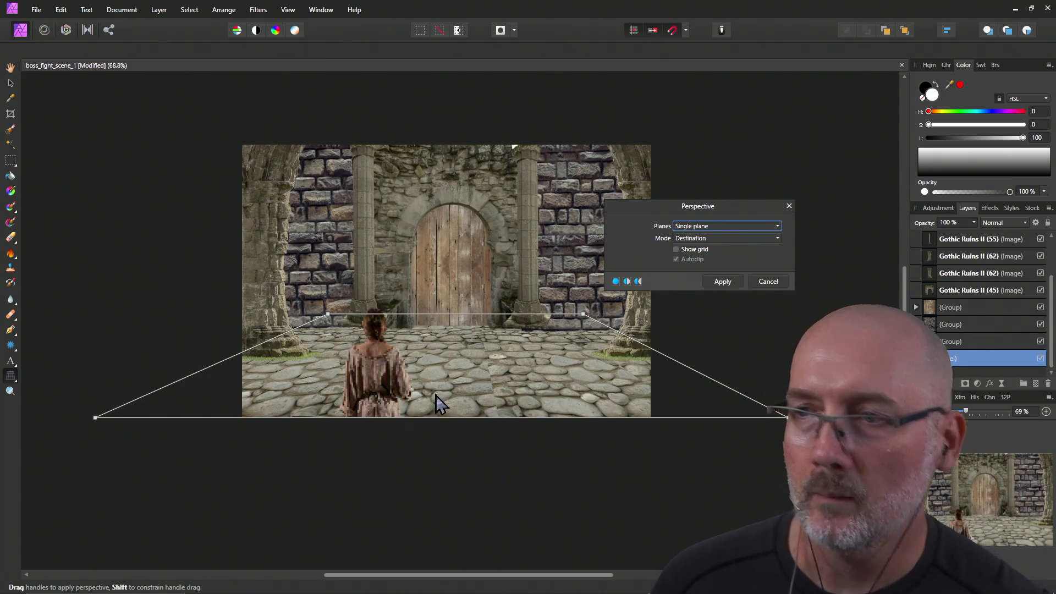
left_click_drag(788, 418, 807, 418)
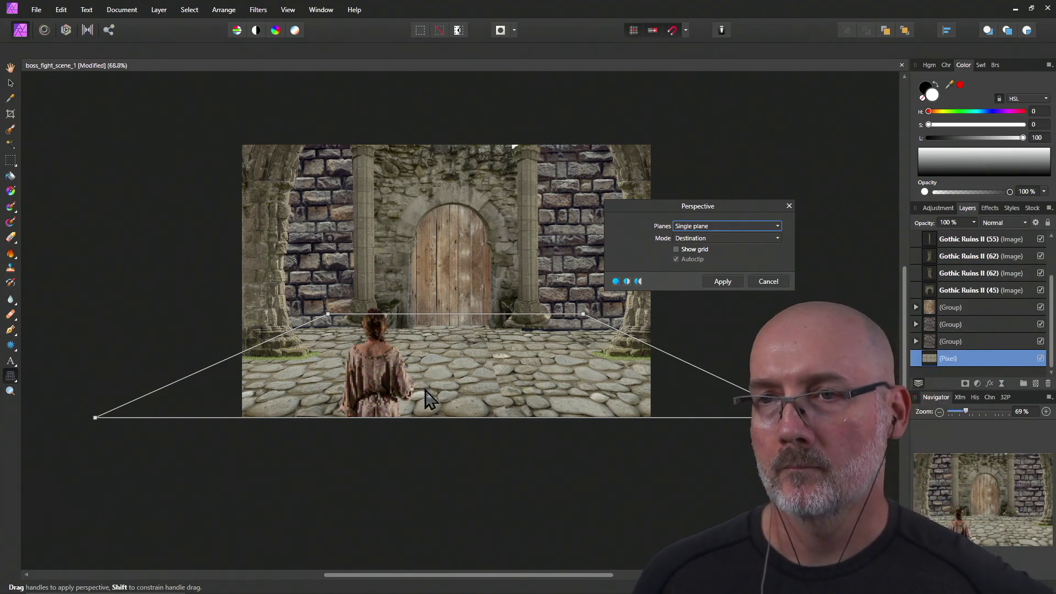
Drop the far edge onto the wall base, widen both edges, and apply the perspective warp.
left_click_drag(328, 314, 326, 329)
left_click_drag(581, 318, 583, 329)
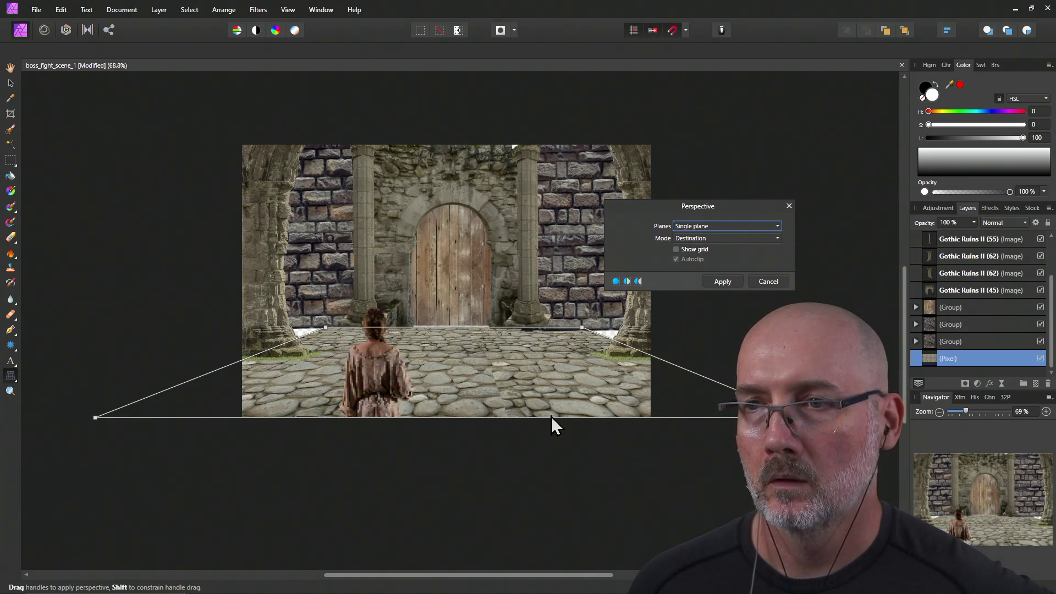
left_click_drag(324, 328, 291, 327)
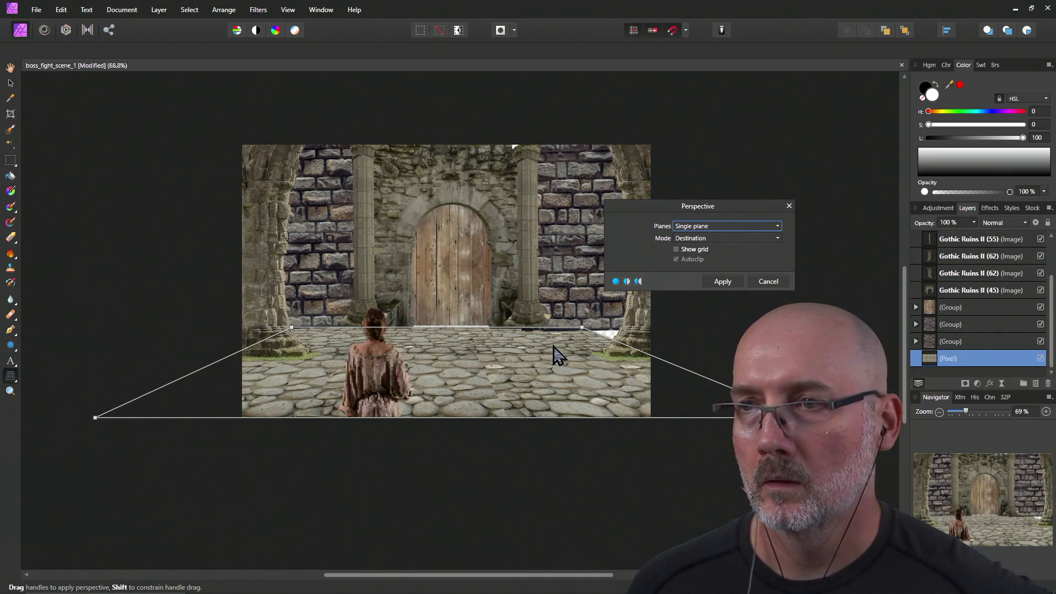
left_click_drag(581, 328, 628, 322)
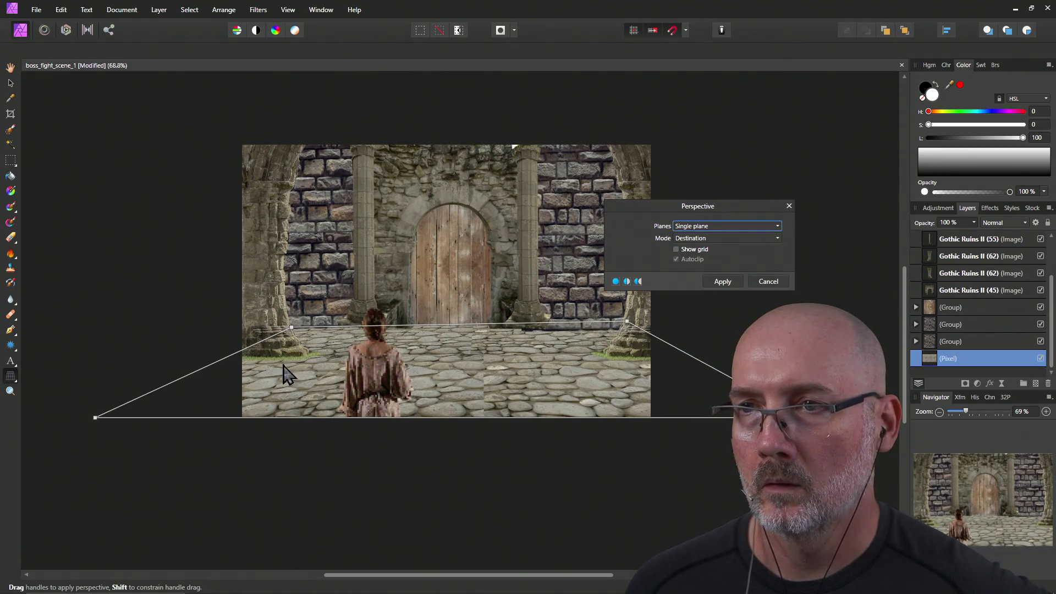
left_click_drag(293, 329, 293, 322)
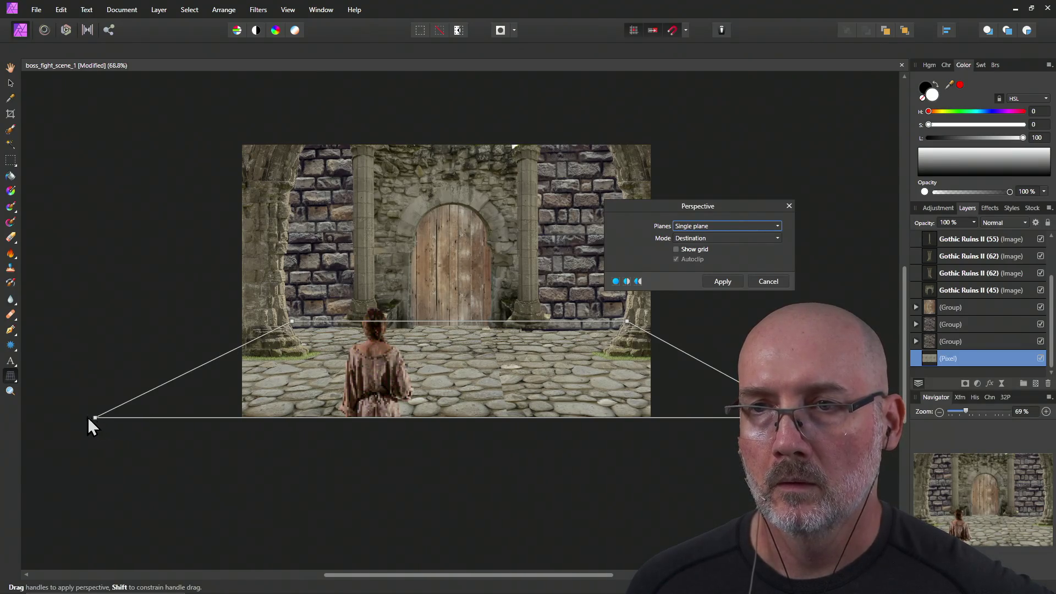
left_click_drag(92, 417, 77, 417)
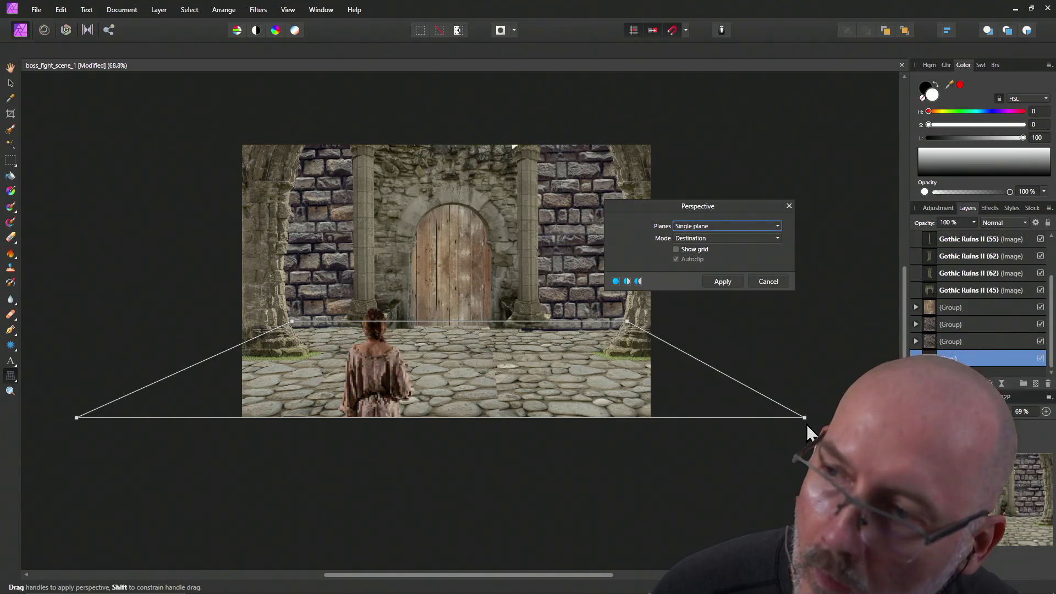
left_click_drag(804, 418, 820, 418)
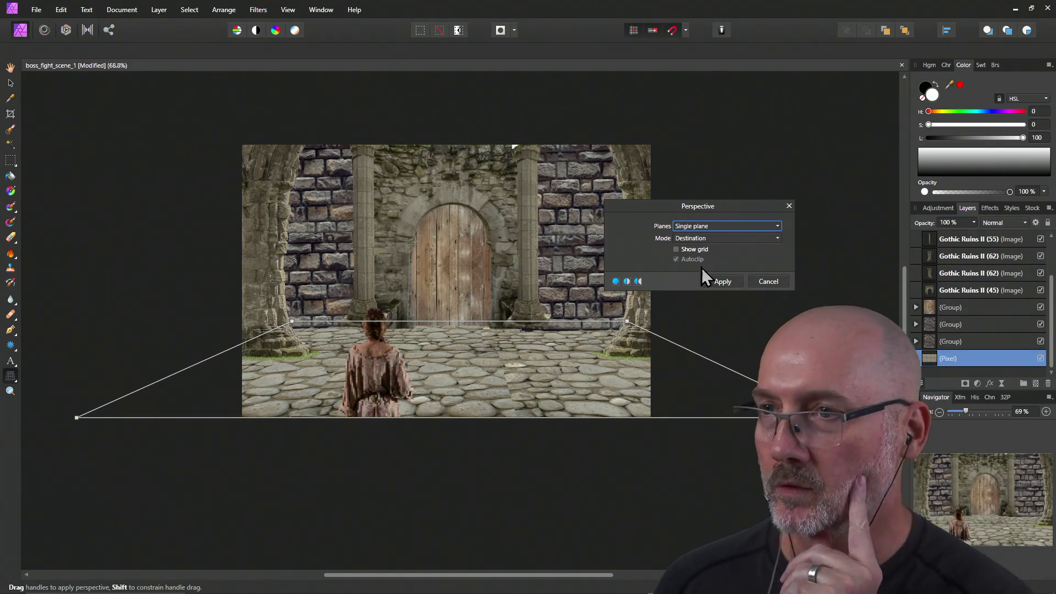
left_click(727, 281)
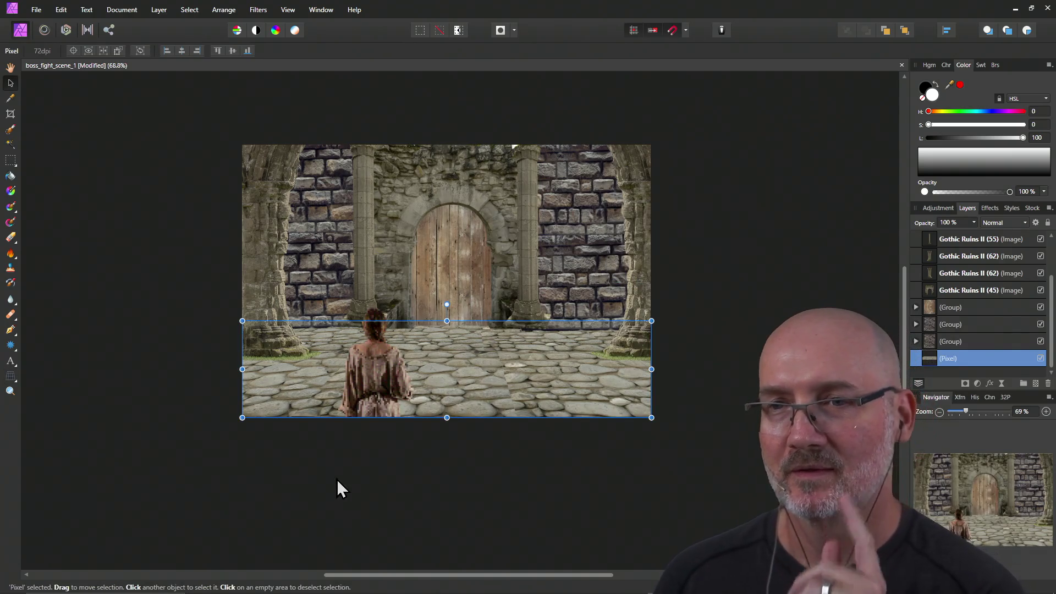
Deselect the floor layer and make the rat_king_boss_fight_sprite layer visible.
left_click(171, 447)
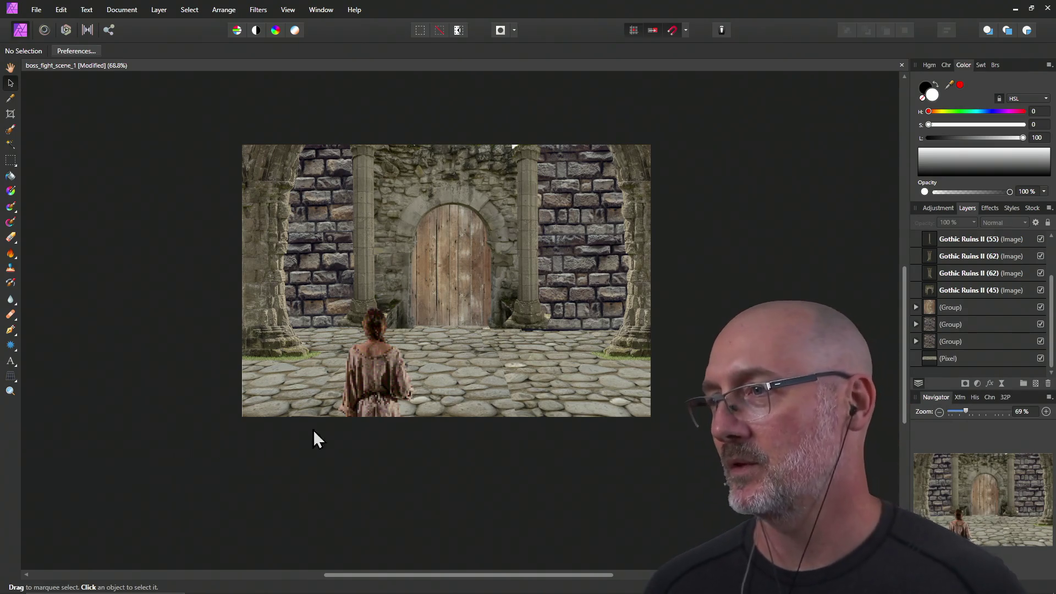
scroll(999, 306, "up", 3)
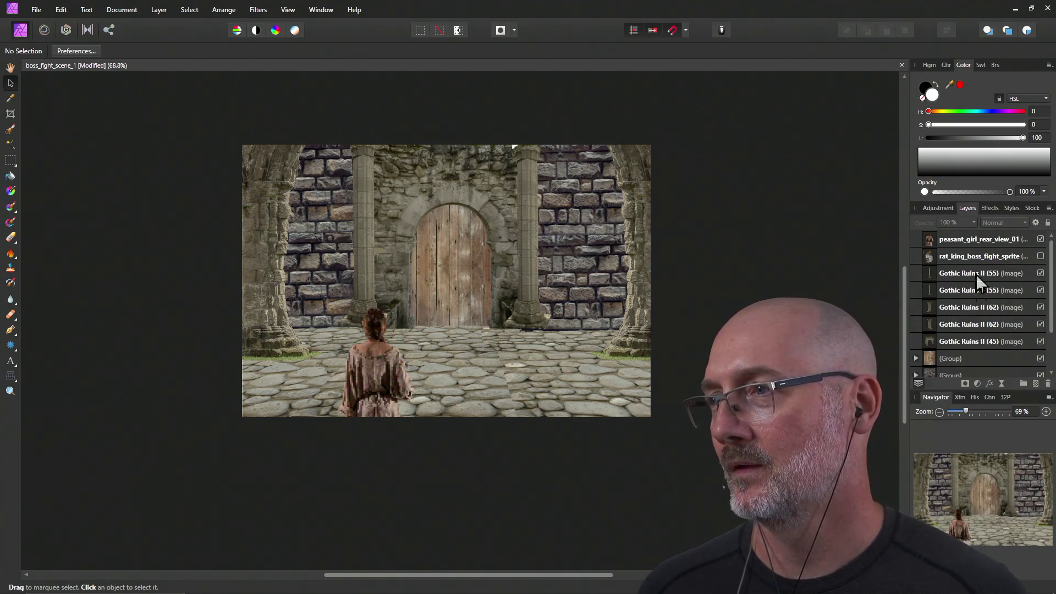
left_click(1041, 257)
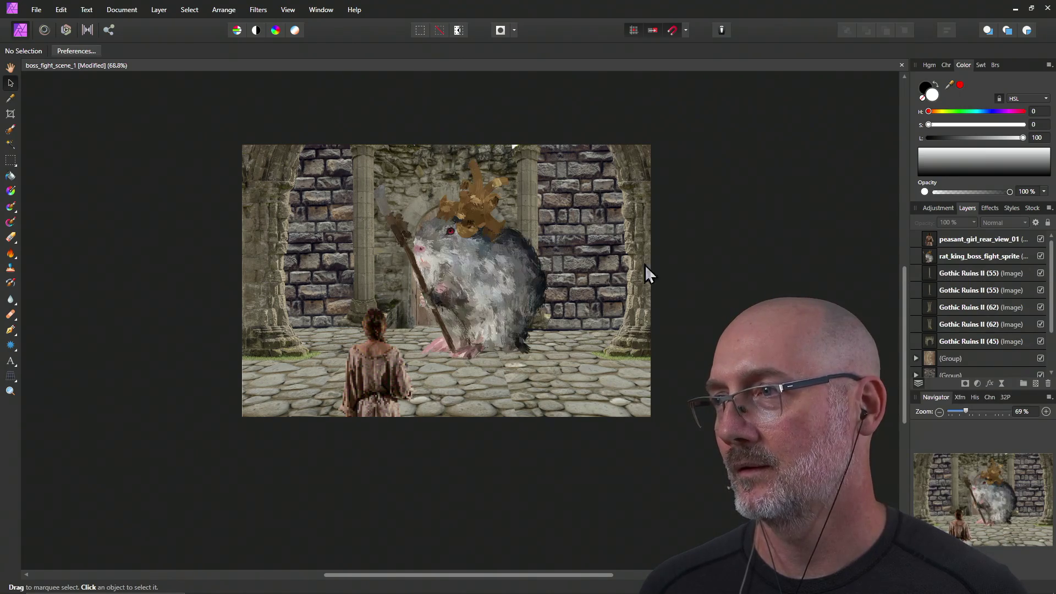
Position the rat king before the door, save the scene, and switch to Firefox.
left_click(495, 300)
mouse_move(495, 300)
left_mouse_down()
mouse_move(535, 293)
mouse_move(536, 278)
mouse_move(463, 273)
mouse_move(497, 280)
left_mouse_up()
left_click(394, 494)
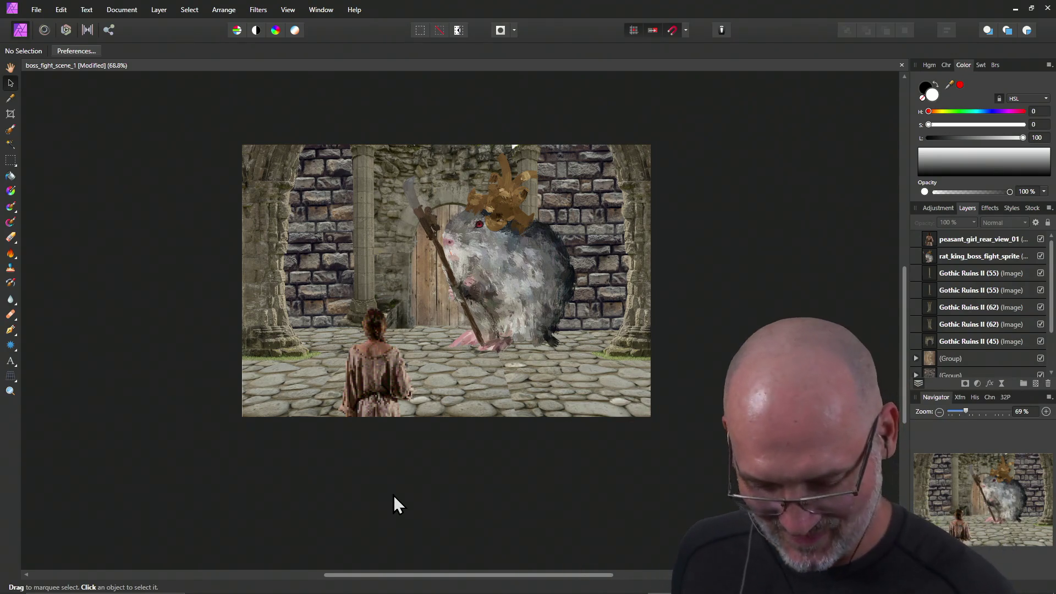
key("ctrl+s")
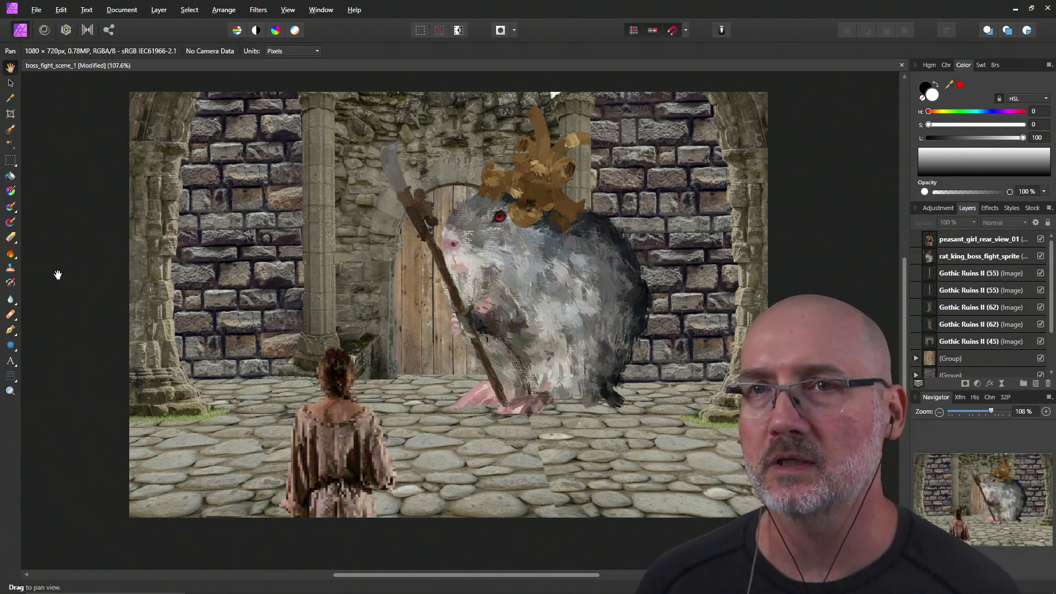
key("alt+Tab")
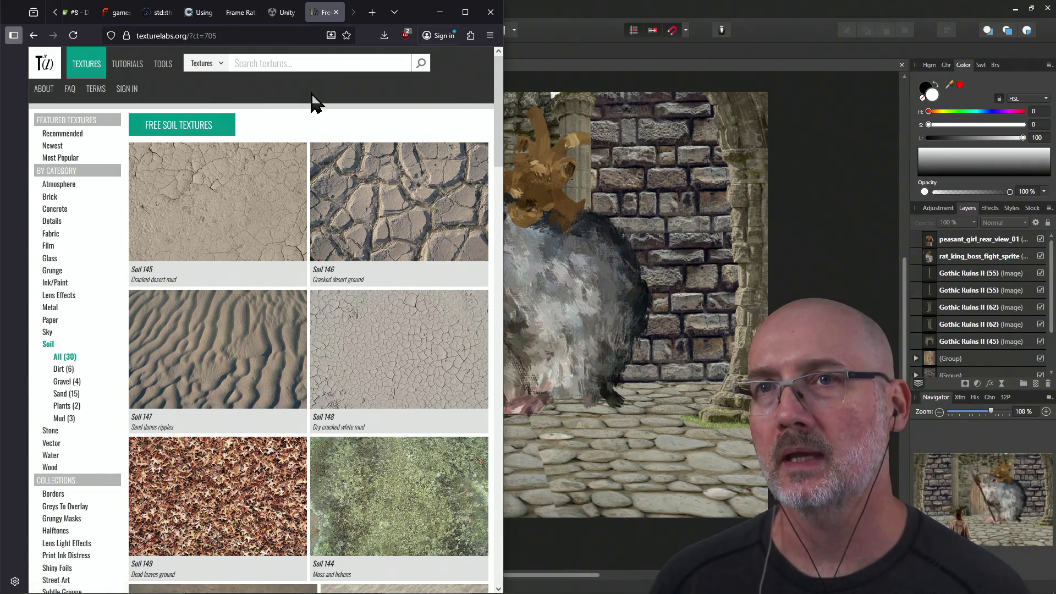
Search 'monogame' in a new tab, browse the monogame.net homepage, then open another tab.
key("ctrl+t")
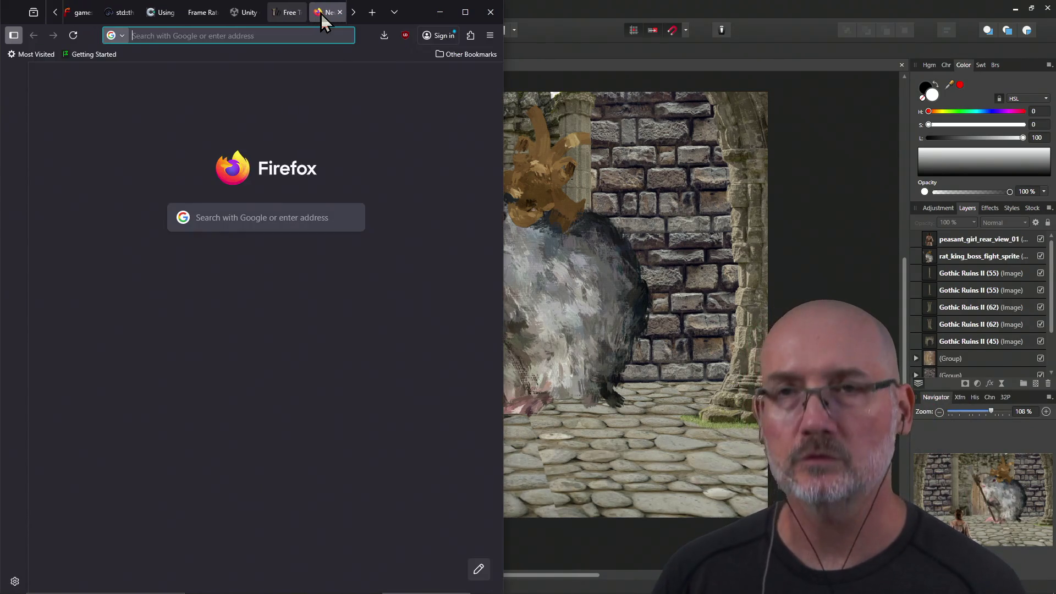
type("monogame")
key("Return")
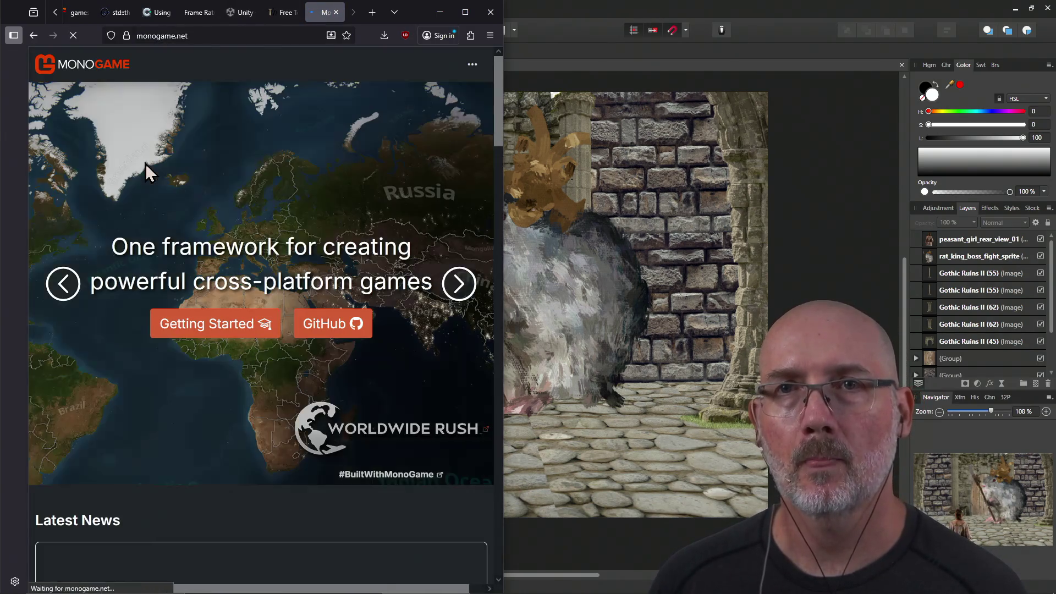
left_click(214, 37)
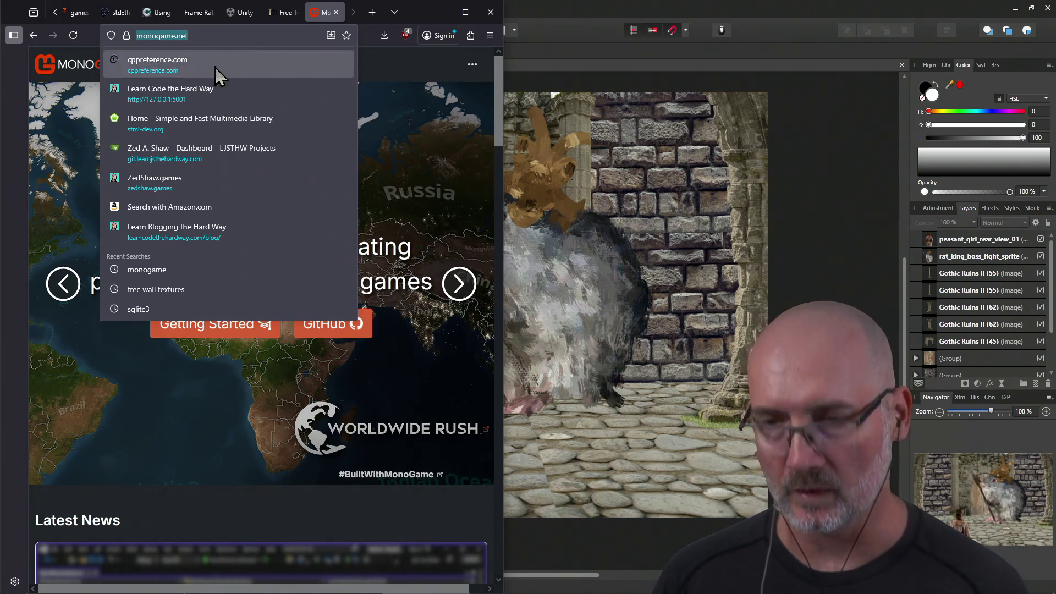
left_click(372, 507)
scroll(372, 507, "down", 20)
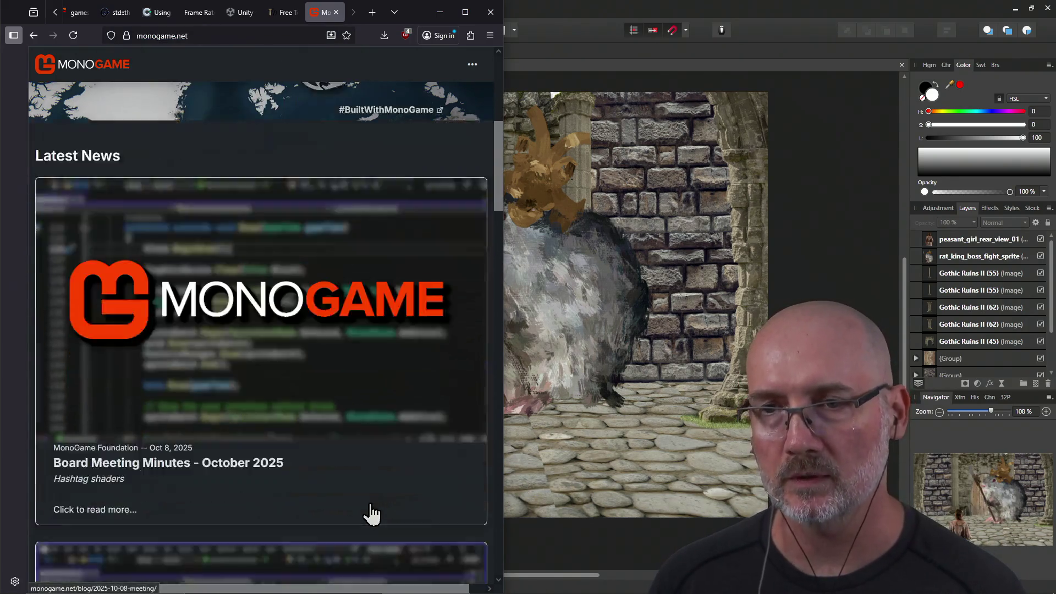
scroll(371, 504, "down", 15)
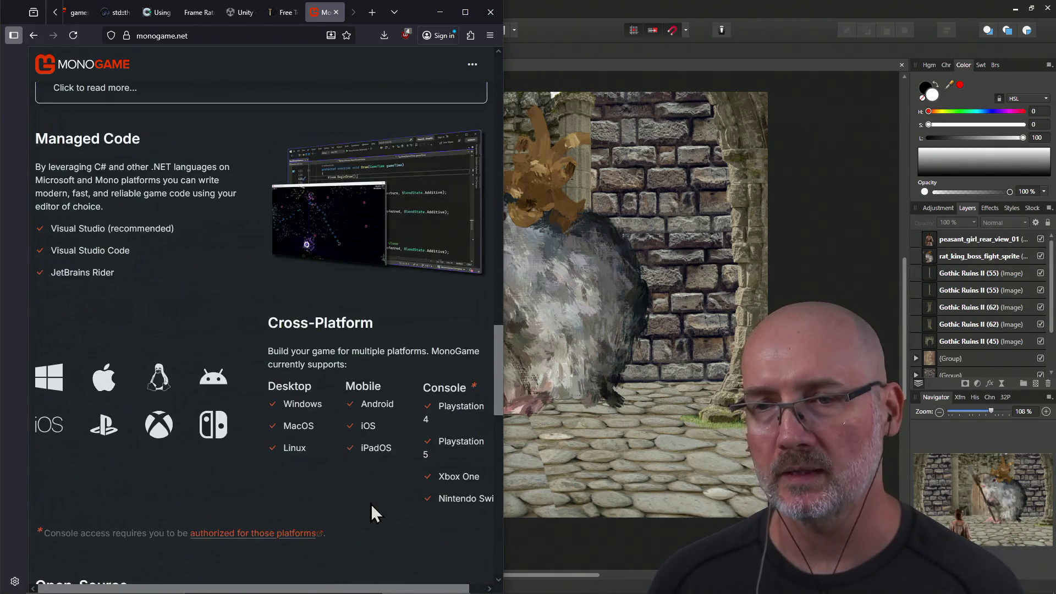
scroll(371, 504, "down", 3)
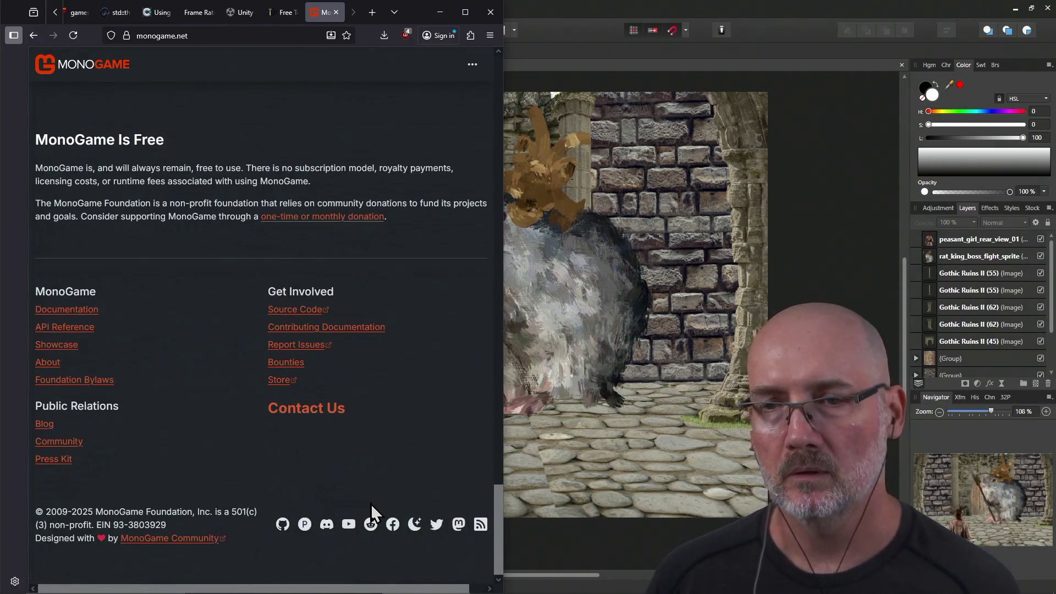
scroll(371, 504, "up", 15)
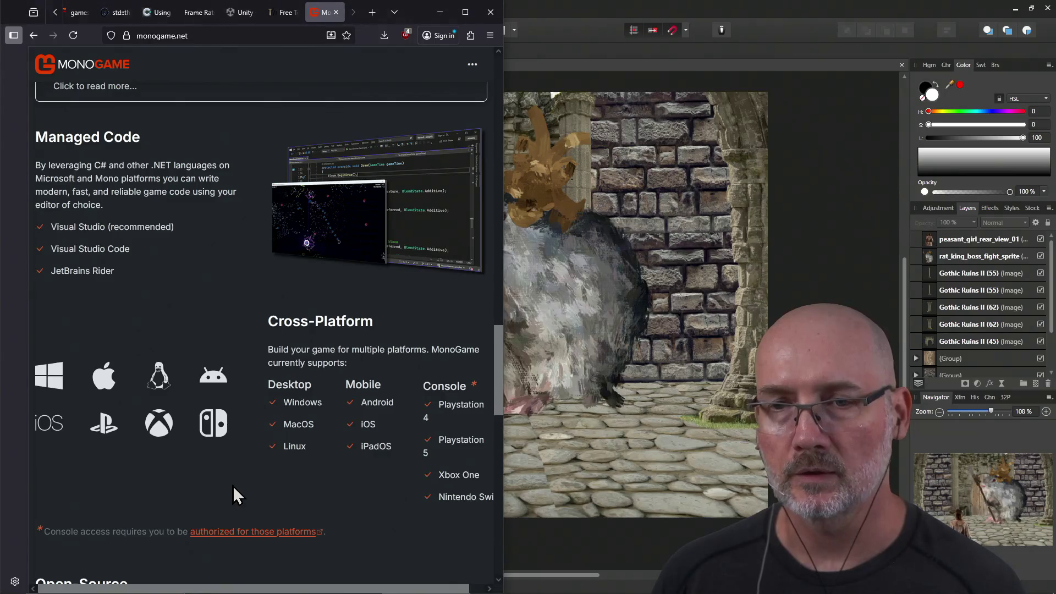
scroll(235, 489, "up", 15)
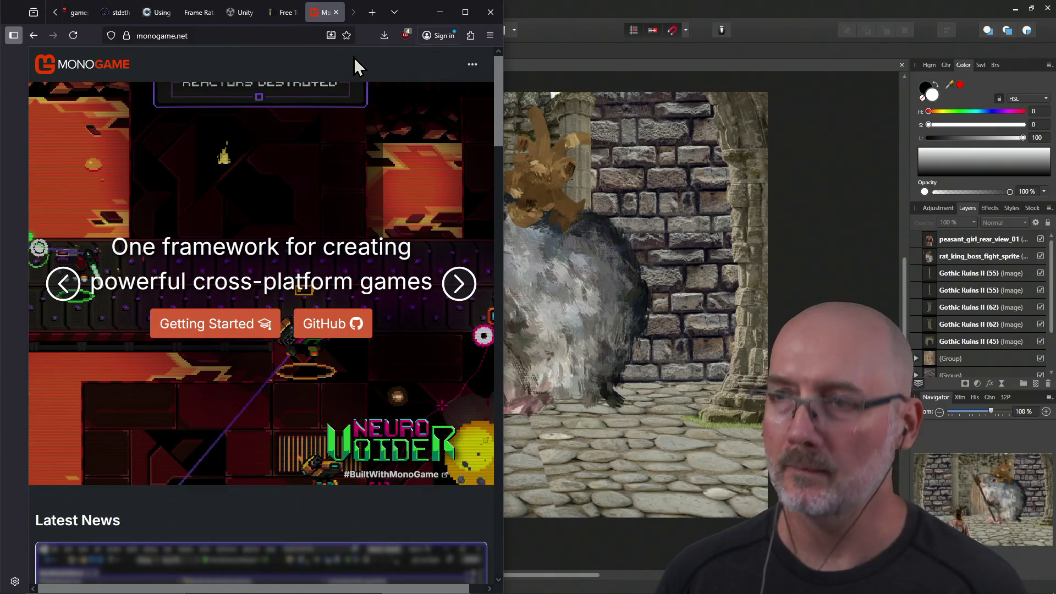
key("ctrl+t")
Search 'c# tutorial', open the Microsoft Learn C# tutorials page, then its Hello world lesson.
type("c# ")
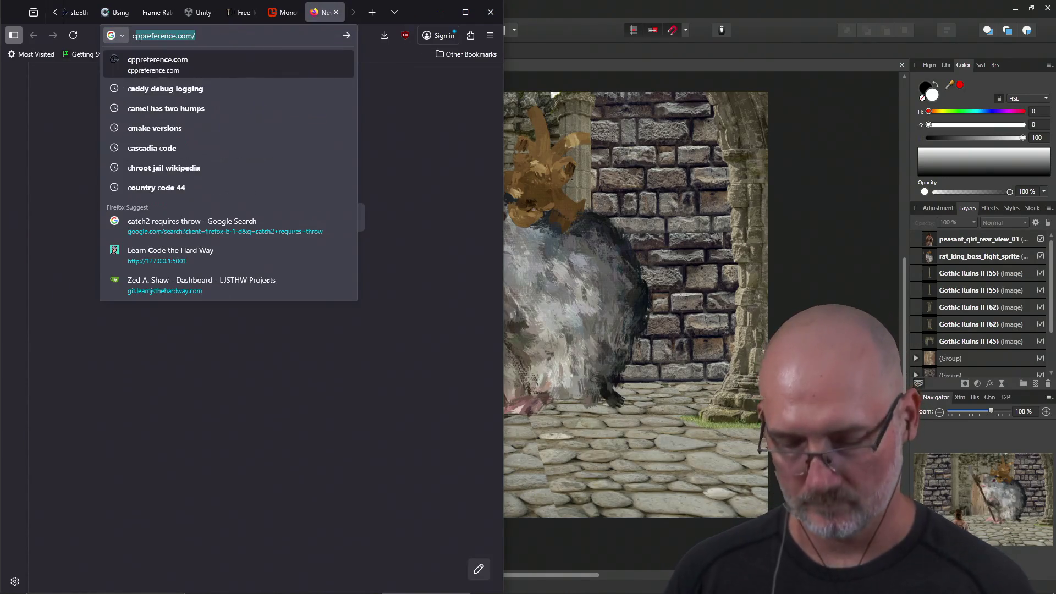
type("tutorial")
key("Return")
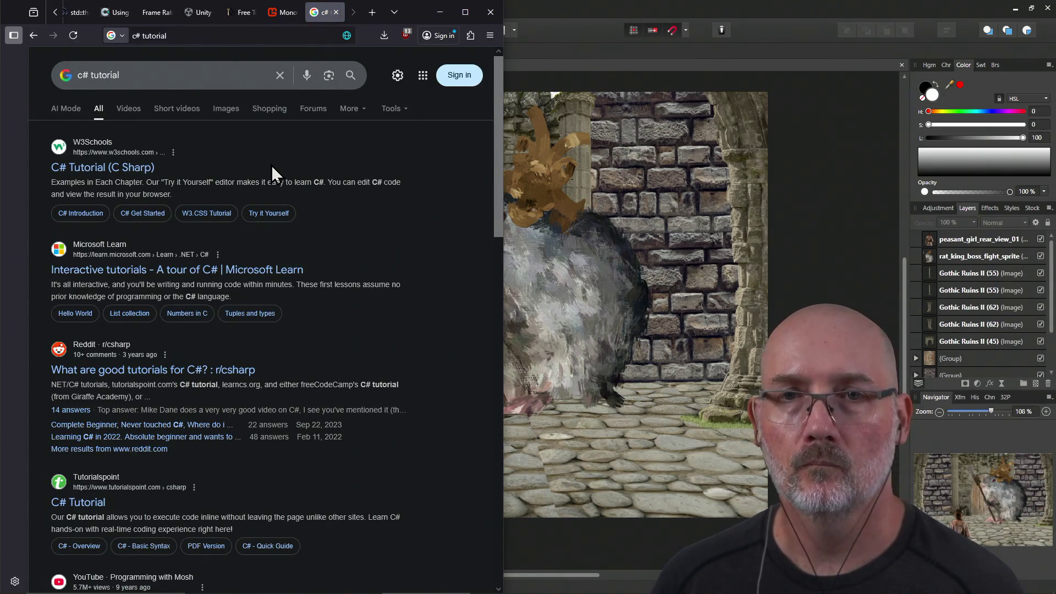
left_click(231, 275)
left_click(271, 35)
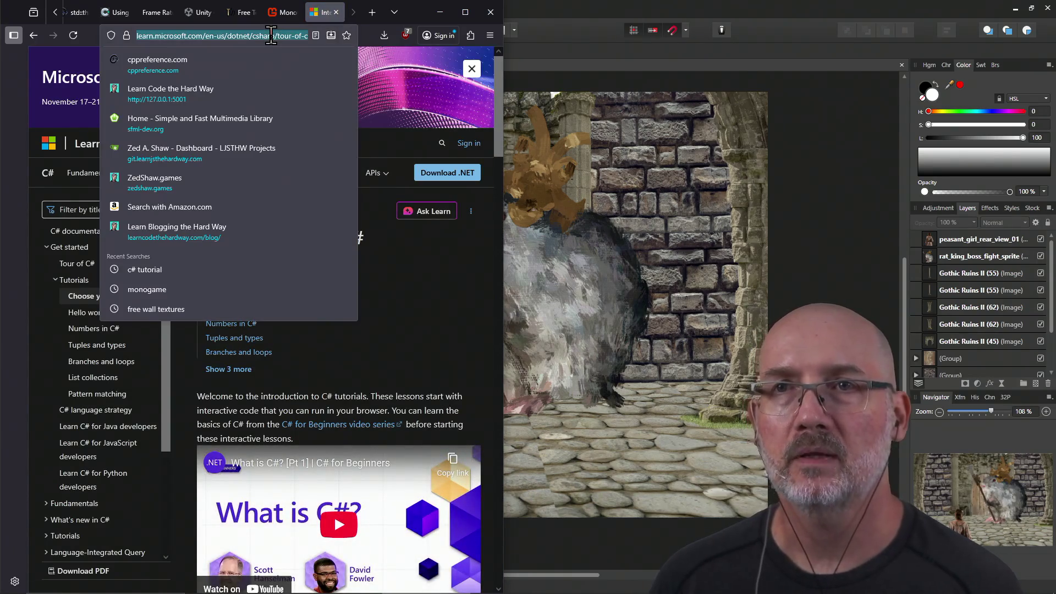
left_click(407, 353)
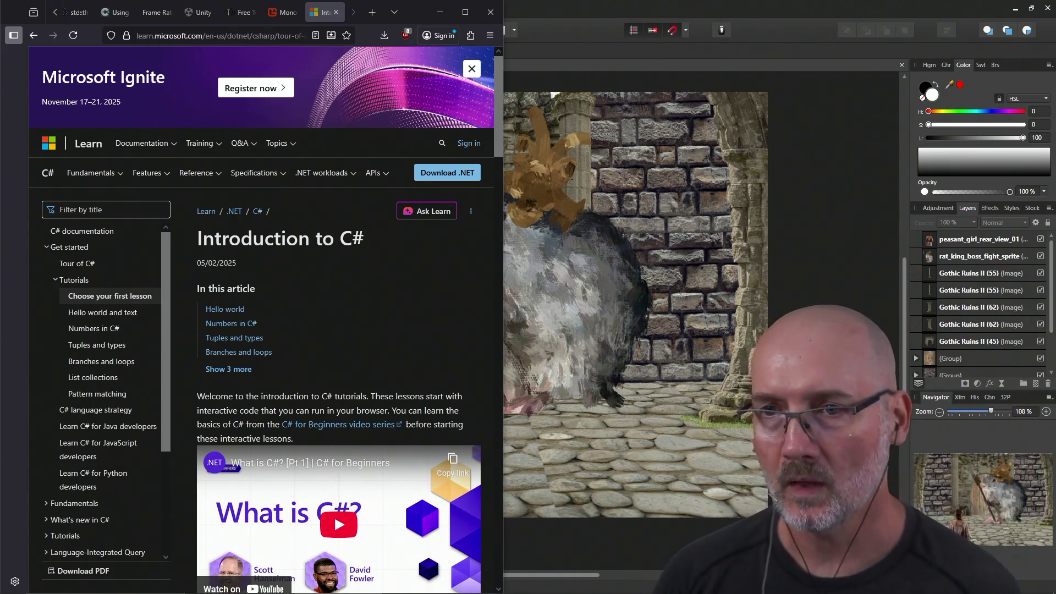
scroll(348, 345, "down", 20)
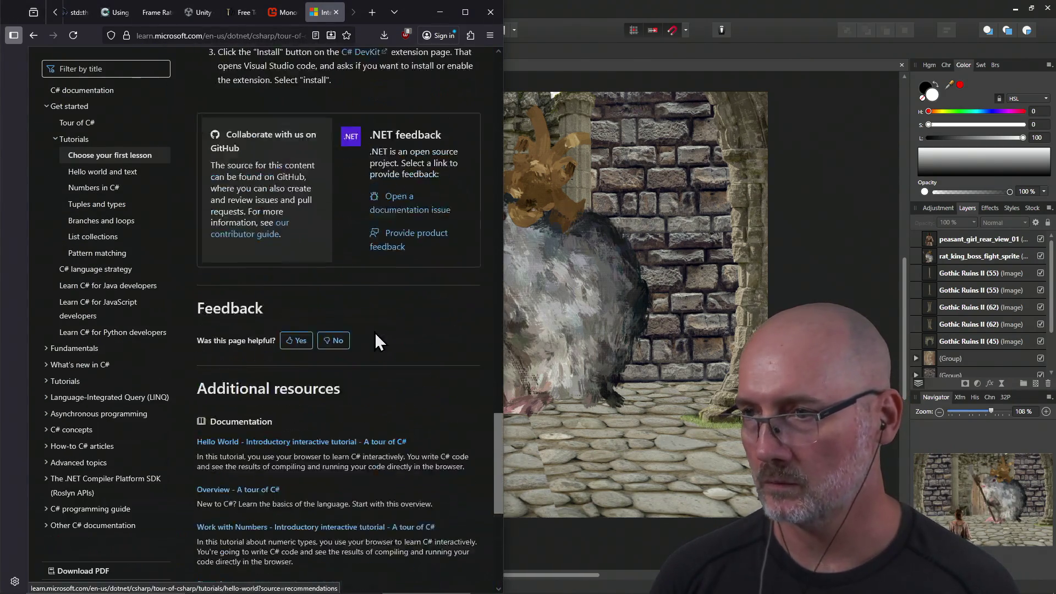
scroll(375, 332, "up", 15)
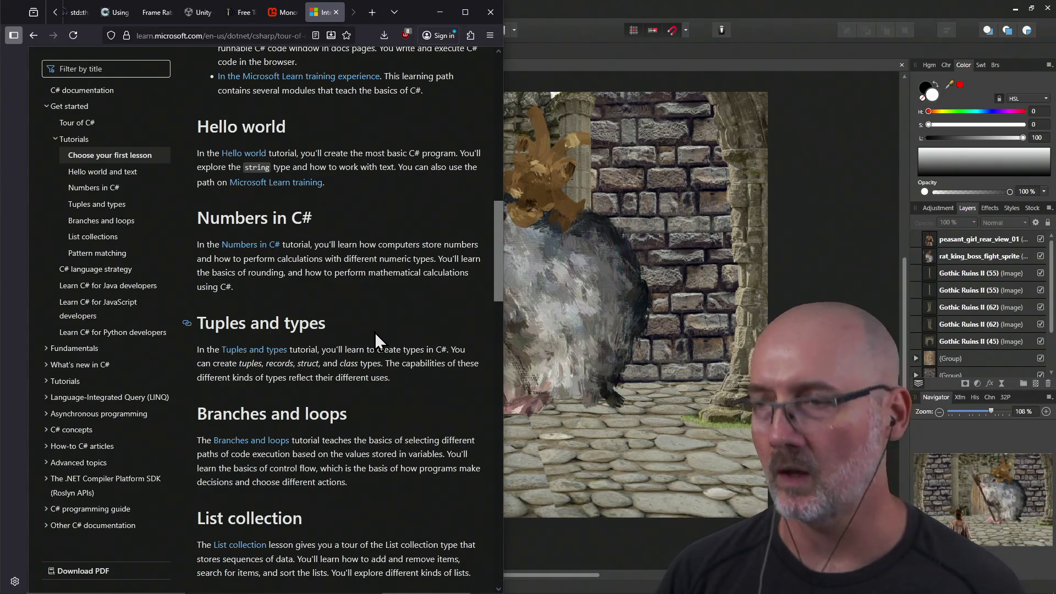
scroll(351, 379, "up", 5)
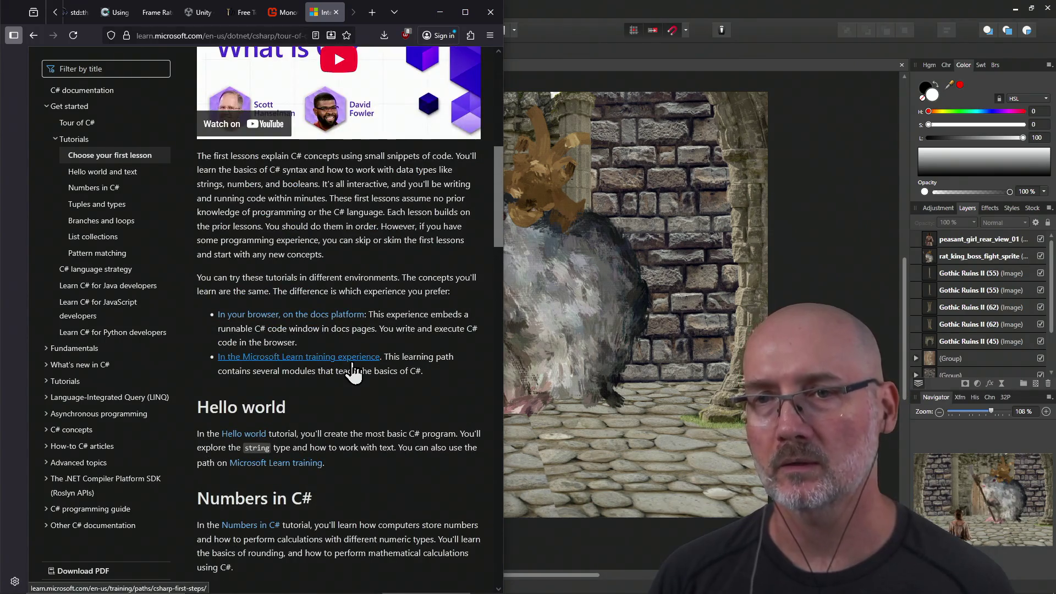
scroll(350, 374, "down", 2)
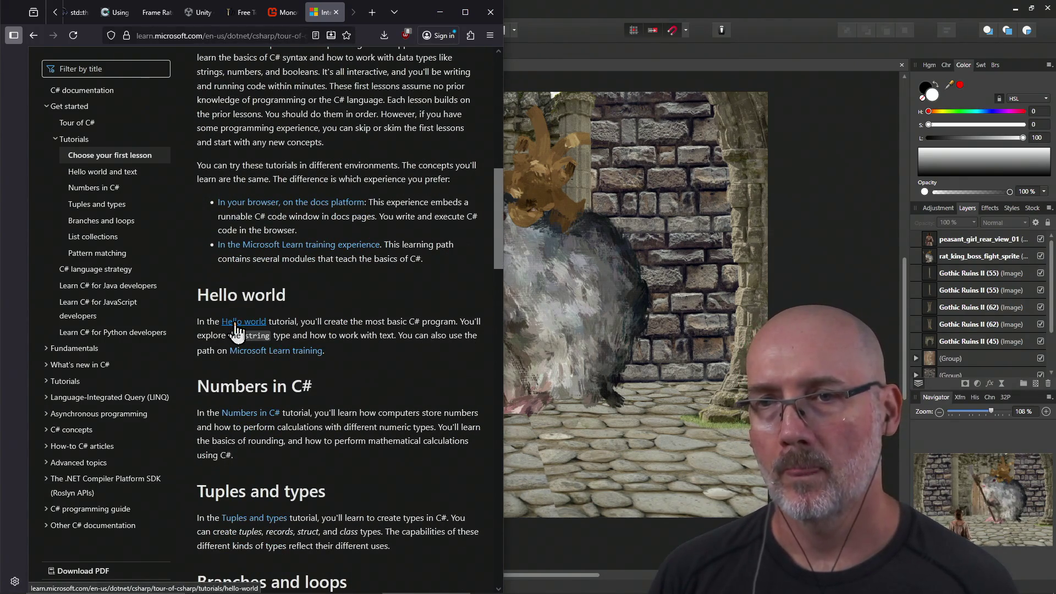
left_click(235, 322)
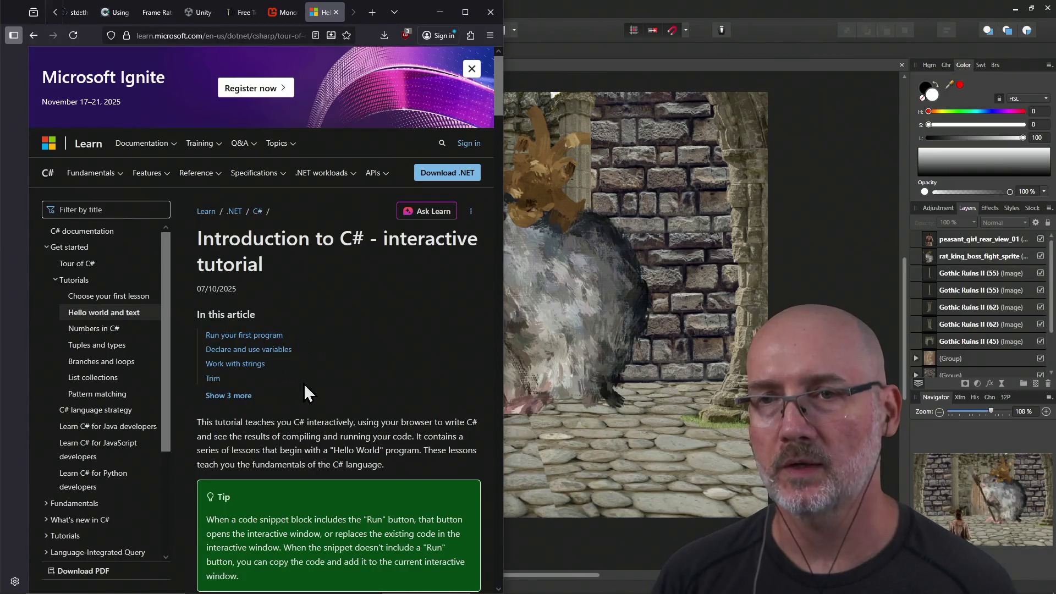
Read down the Hello world lesson's string exercises to the Challenge, then return to the MonoGame tab.
scroll(311, 382, "down", 10)
scroll(292, 314, "down", 3)
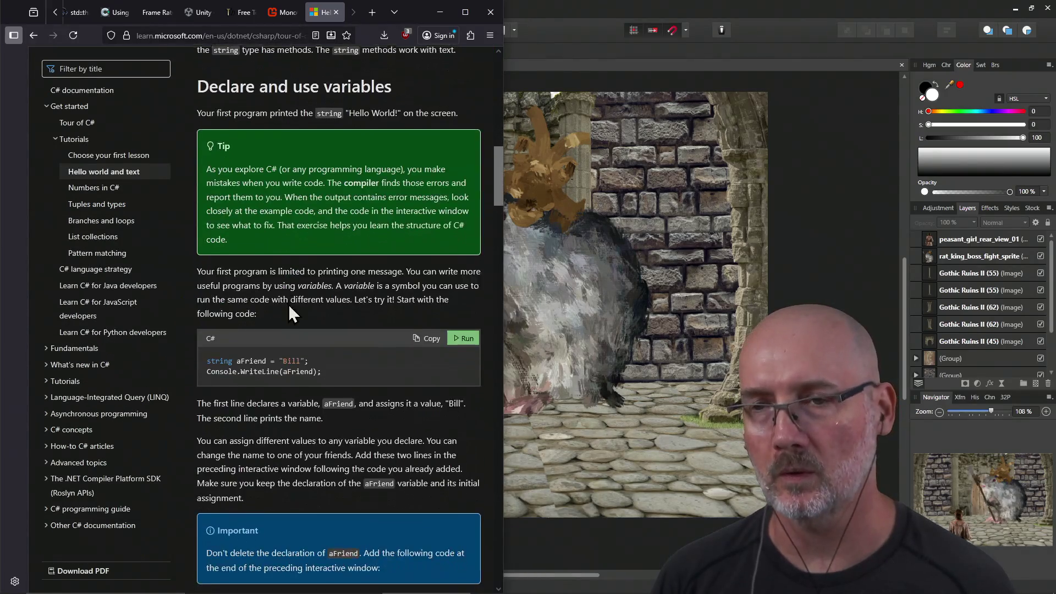
scroll(292, 315, "down", 6)
scroll(255, 318, "down", 5)
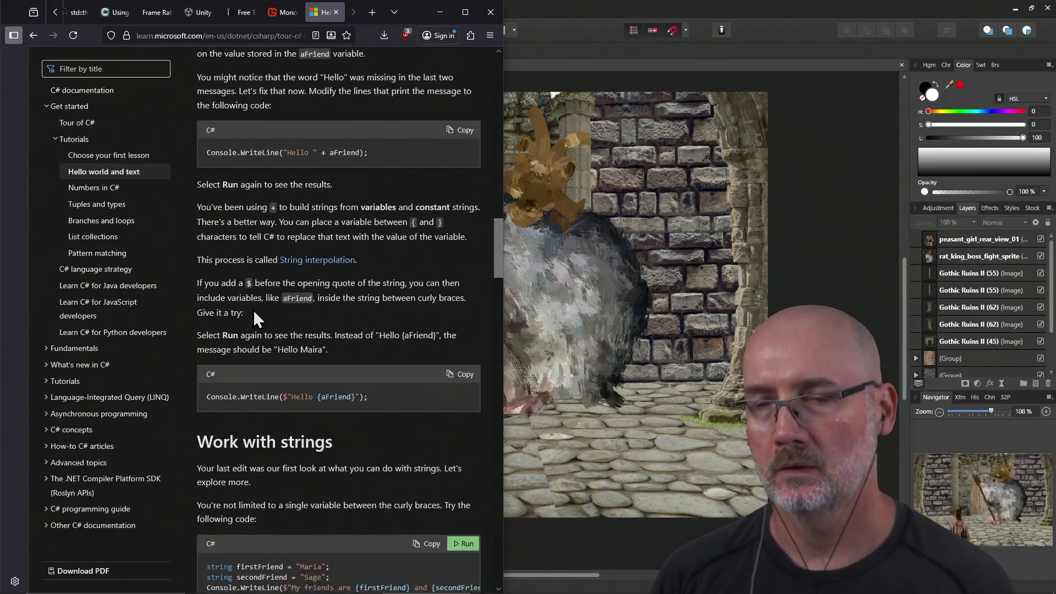
scroll(255, 318, "down", 15)
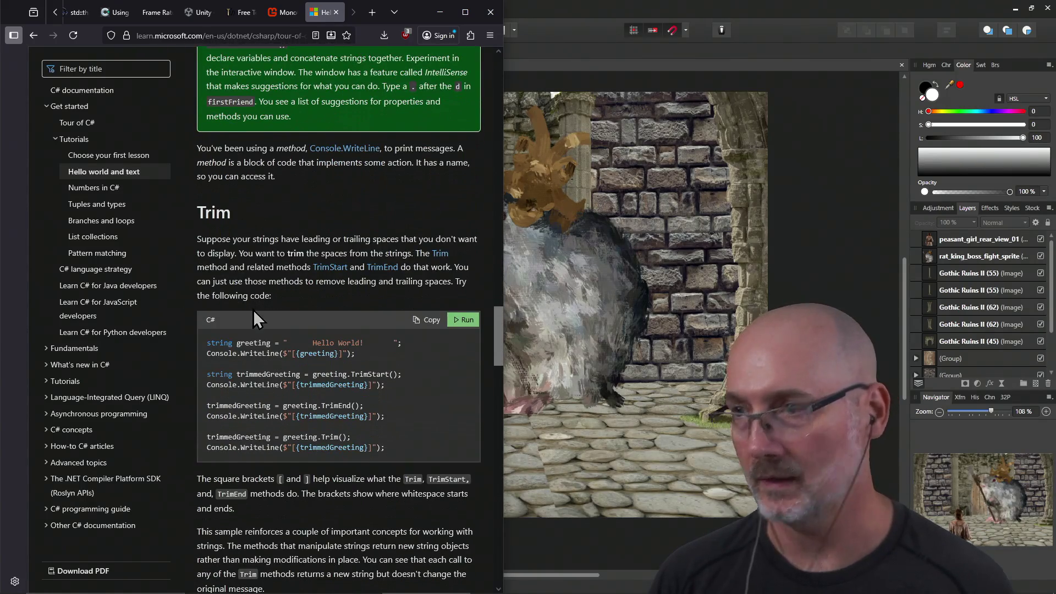
scroll(253, 310, "down", 3)
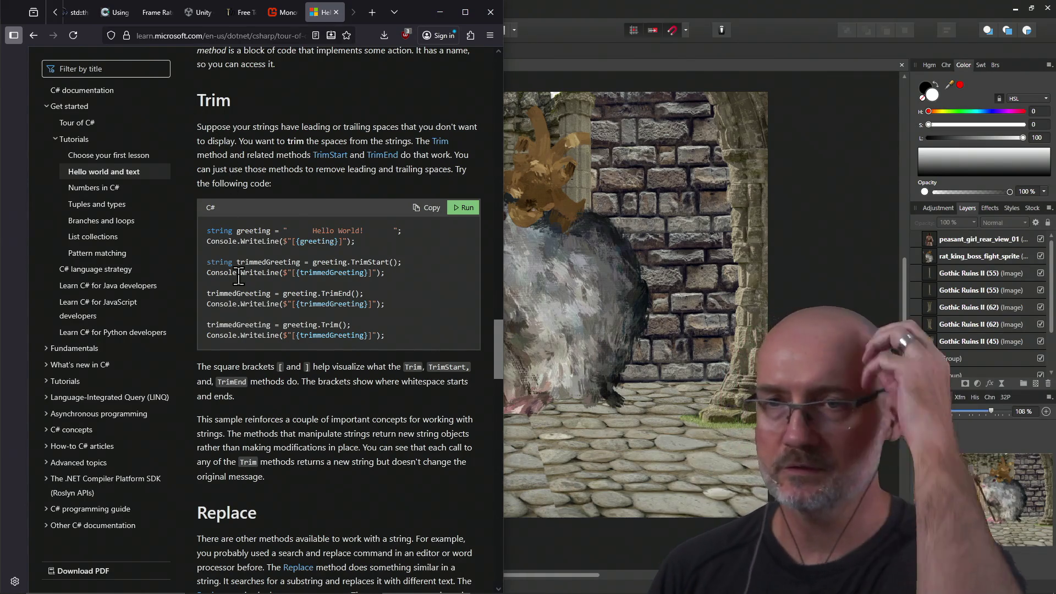
scroll(383, 373, "down", 1)
scroll(383, 374, "down", 15)
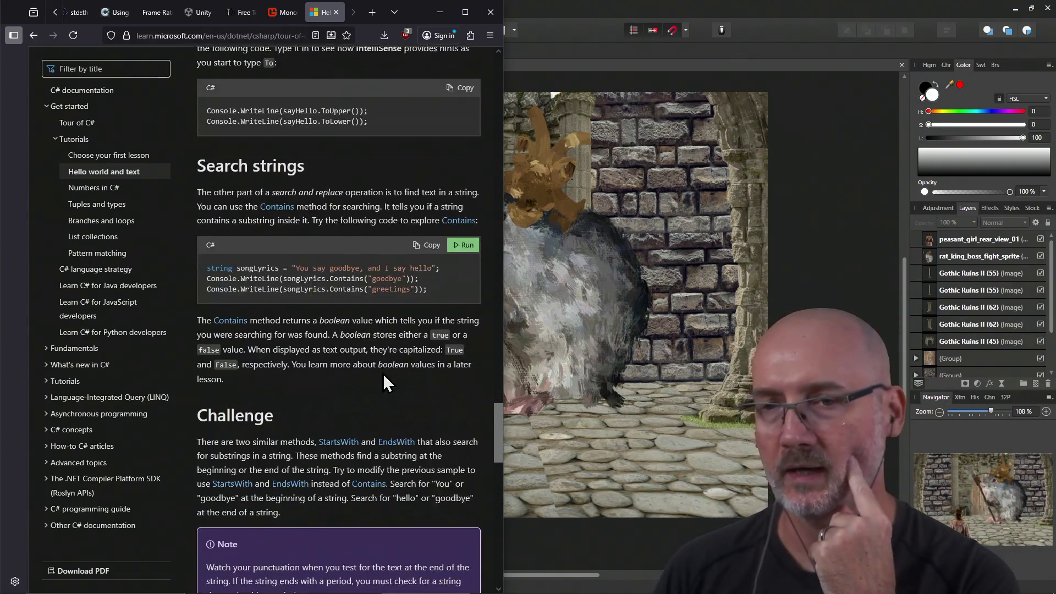
scroll(384, 379, "down", 15)
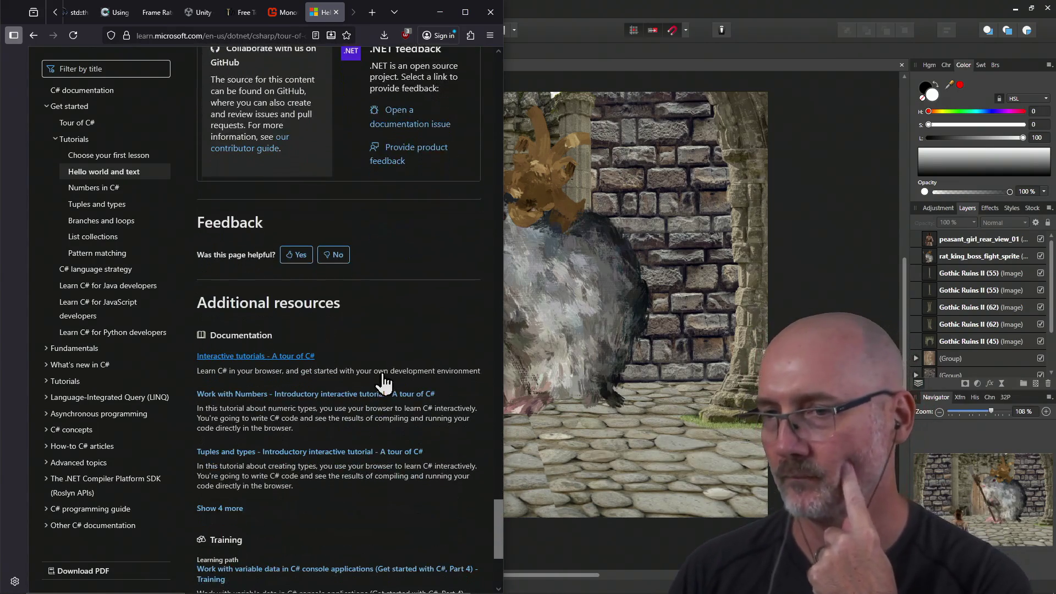
scroll(383, 380, "up", 20)
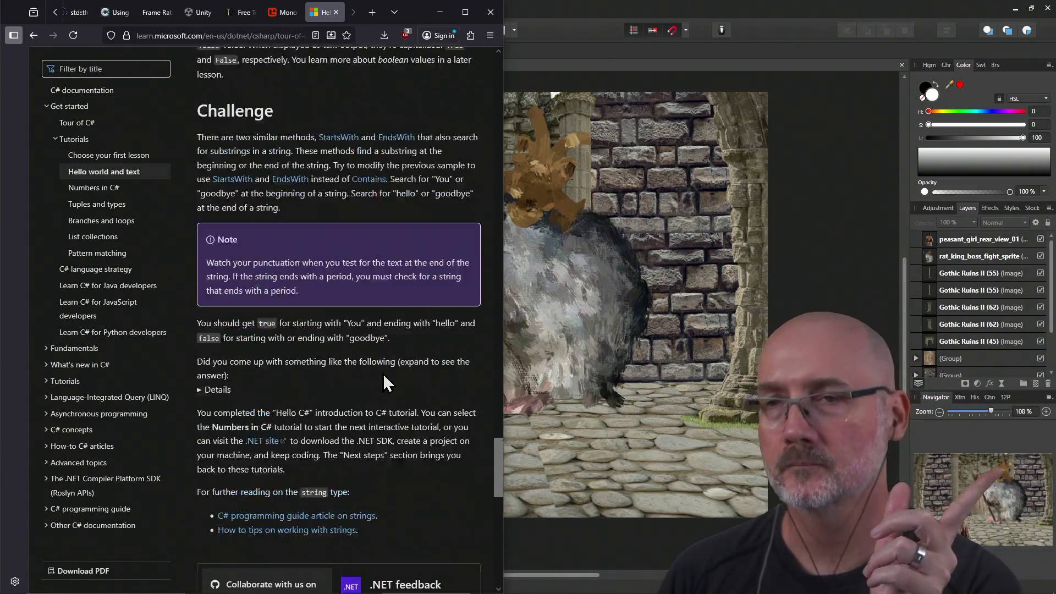
scroll(383, 375, "up", 3)
left_click(279, 15)
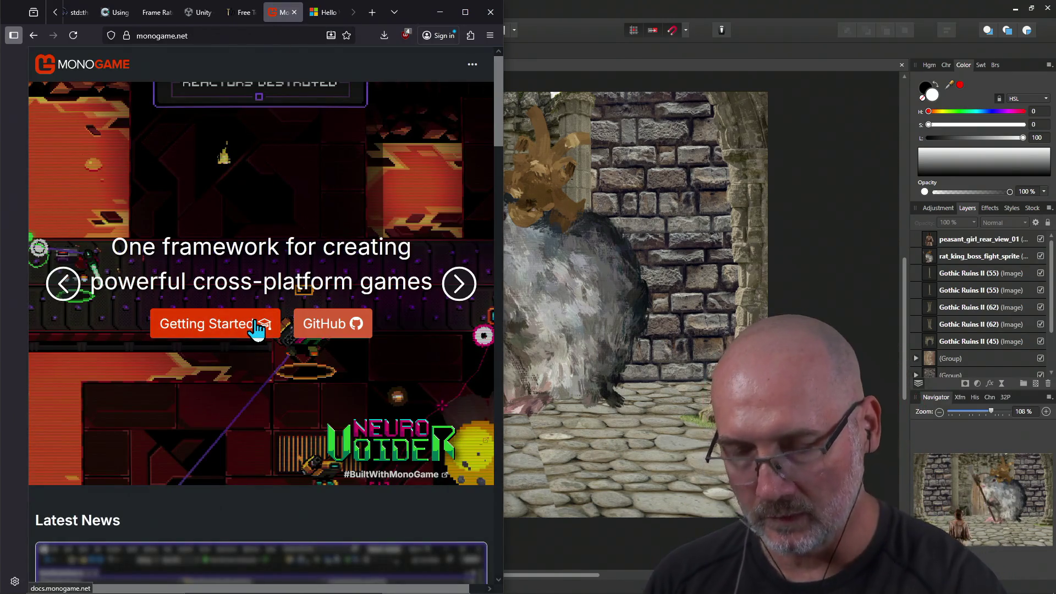
Go via the Documentation Hub to the Building 2D Games with MonoGame tutorial's chapter table.
left_click(208, 333)
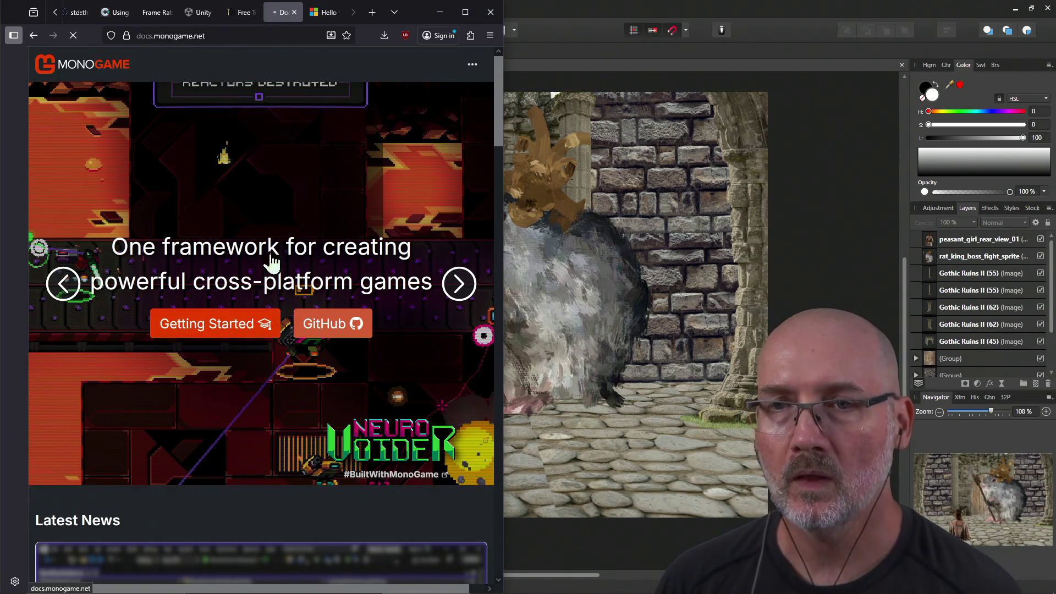
left_click(239, 36)
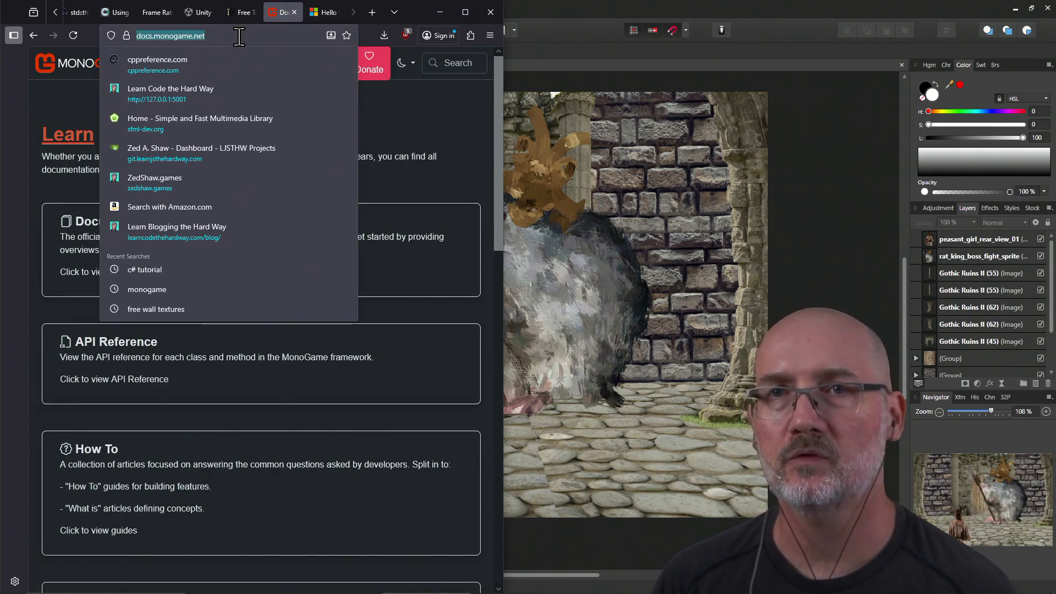
left_click(394, 170)
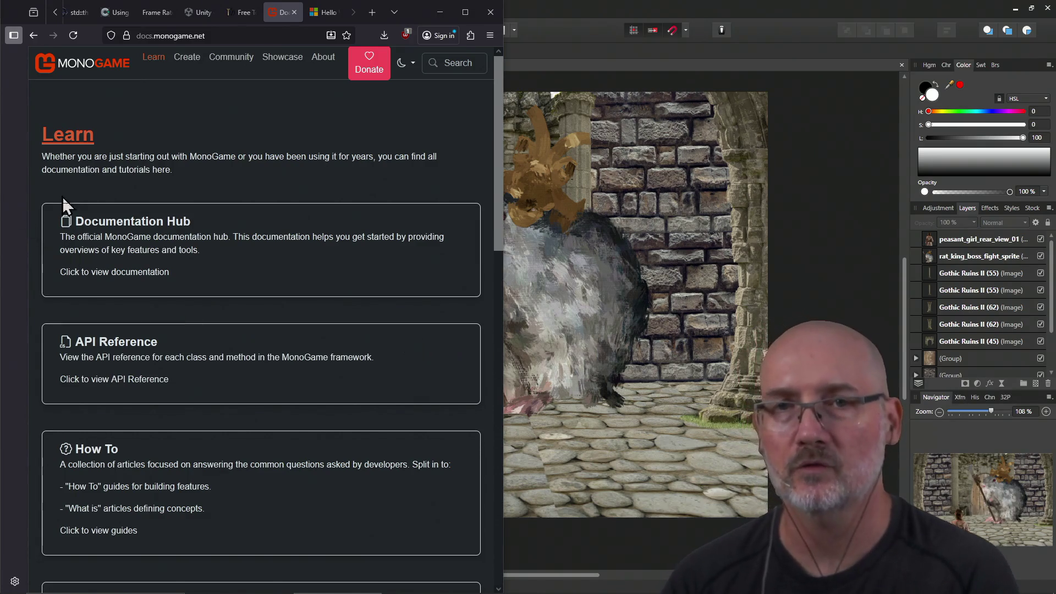
left_click(117, 223)
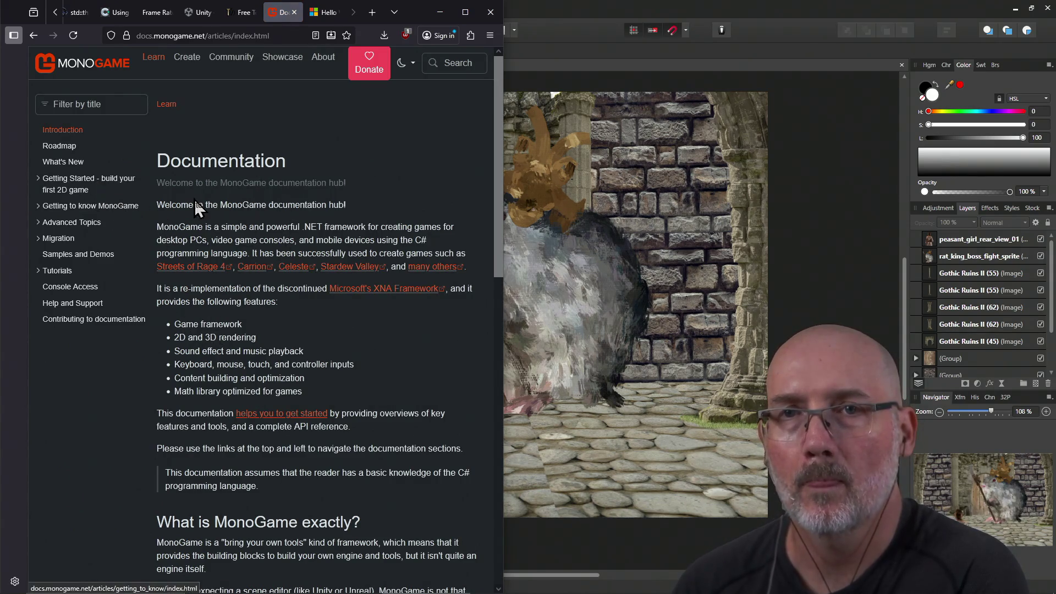
left_click(68, 184)
scroll(279, 305, "down", 2)
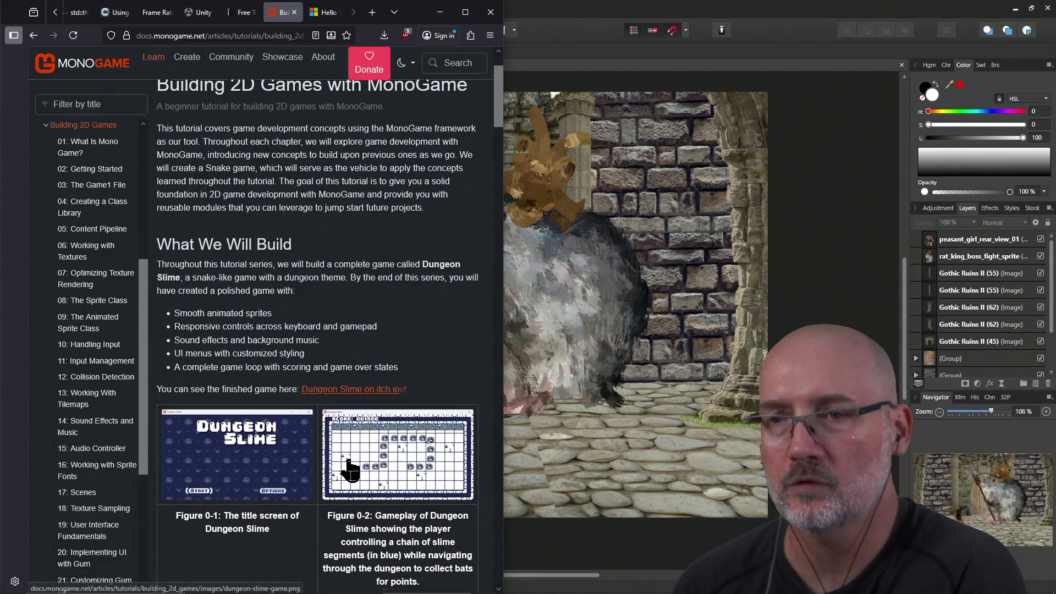
scroll(348, 467, "down", 3)
scroll(361, 308, "down", 5)
scroll(361, 306, "down", 4)
scroll(361, 306, "up", 2)
scroll(362, 306, "down", 3)
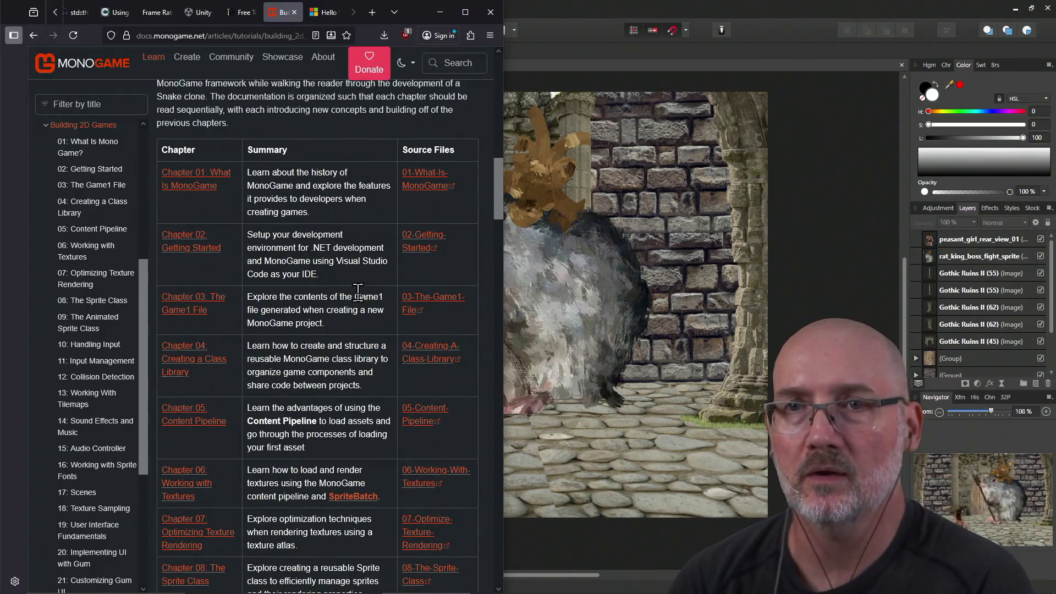
Read Chapter 01: What is MonoGame, then continue into Chapter 02: Getting Started.
left_click(190, 180)
scroll(326, 278, "down", 8)
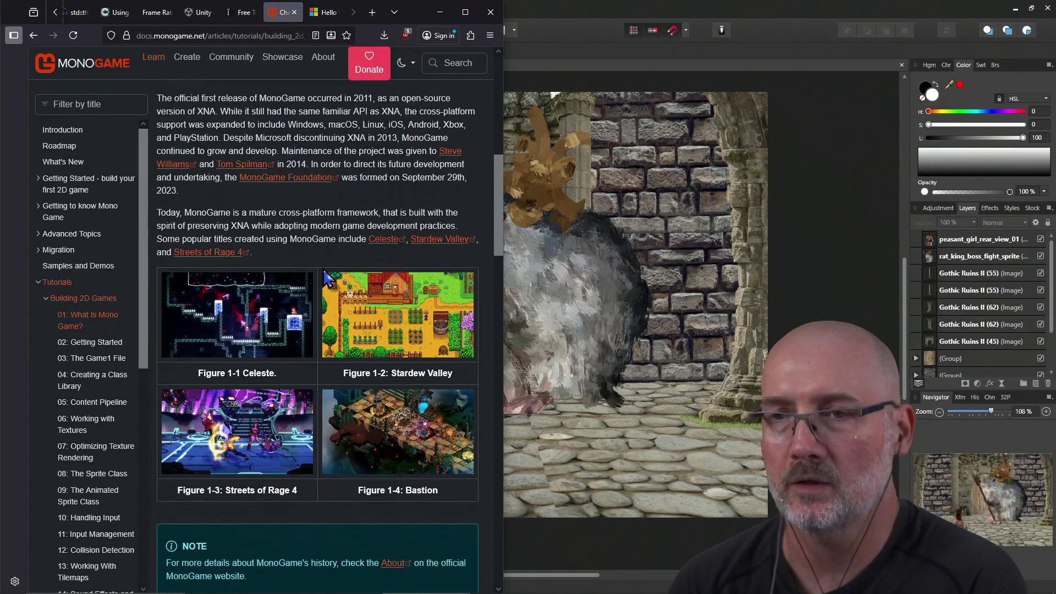
scroll(313, 301, "down", 15)
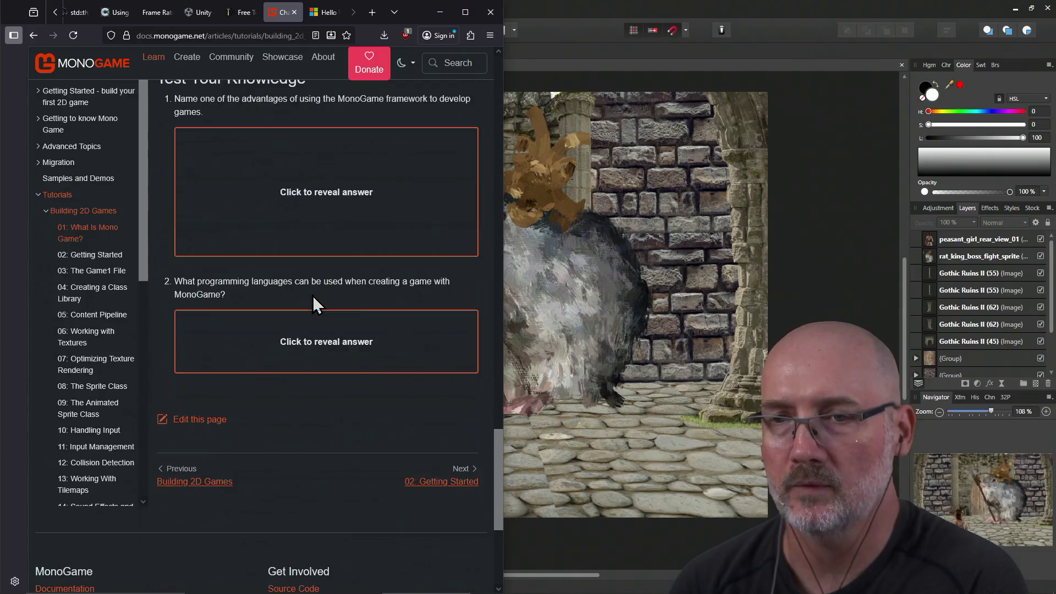
left_click(414, 314)
scroll(312, 299, "down", 7)
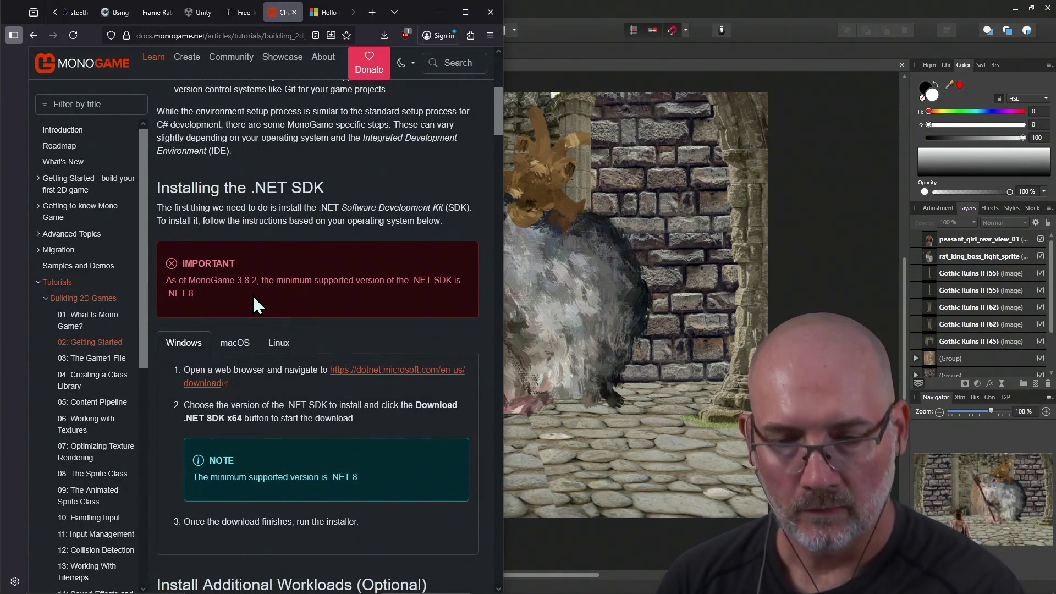
scroll(261, 345, "down", 15)
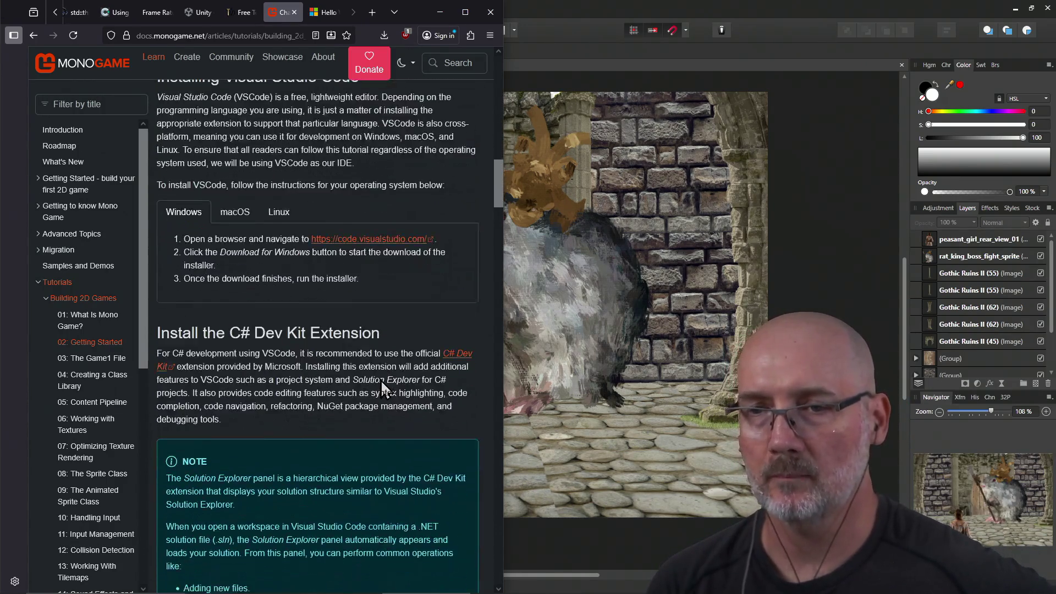
scroll(382, 381, "down", 15)
scroll(382, 381, "down", 20)
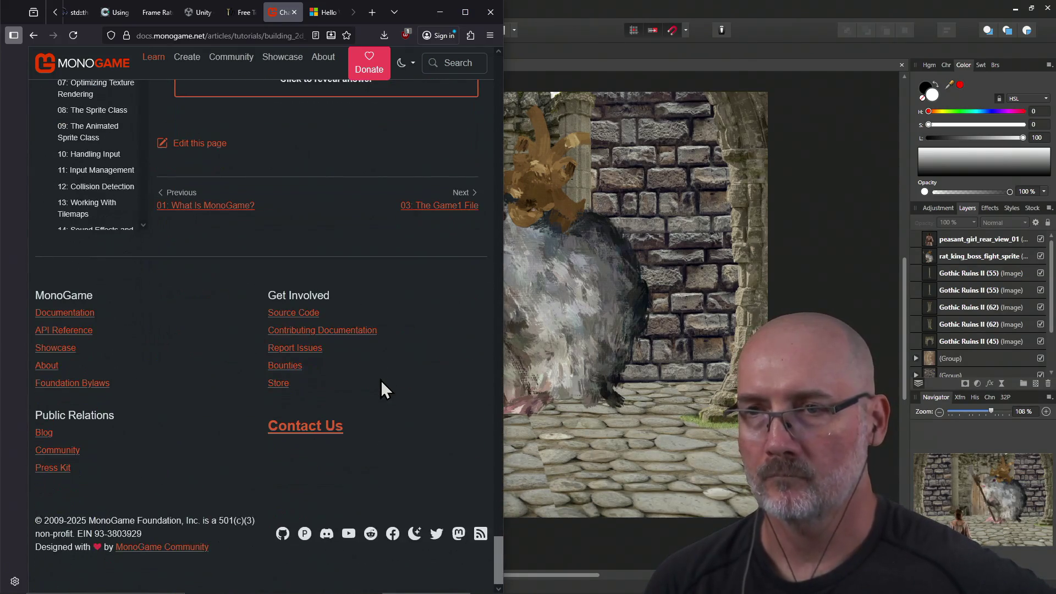
scroll(381, 380, "up", 2)
Advance to Chapter 03: The Game1 File and read down to its Figure 3-3 screen-clearing example.
left_click(428, 324)
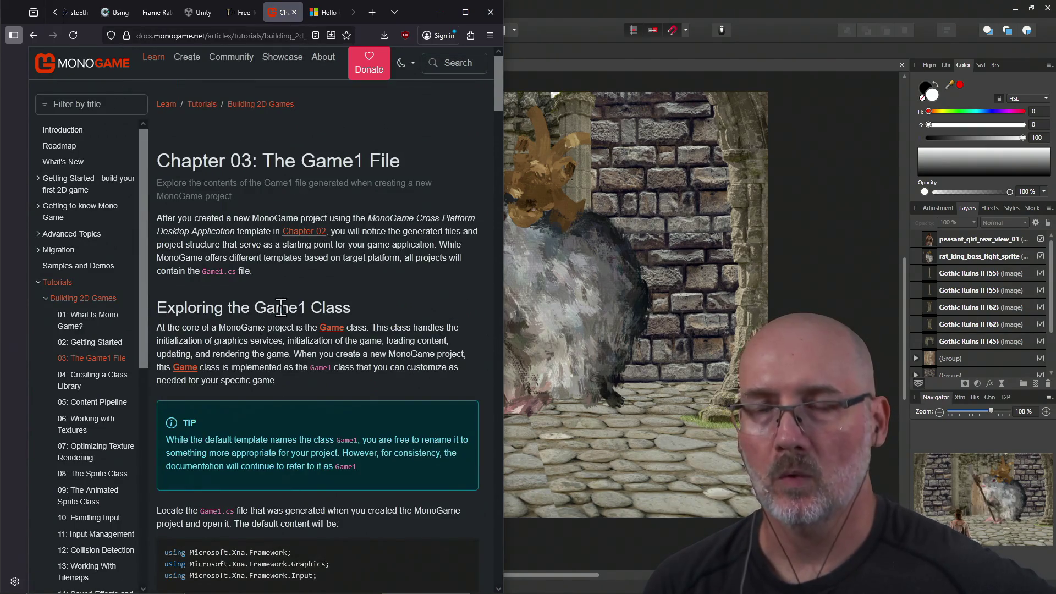
scroll(281, 307, "down", 7)
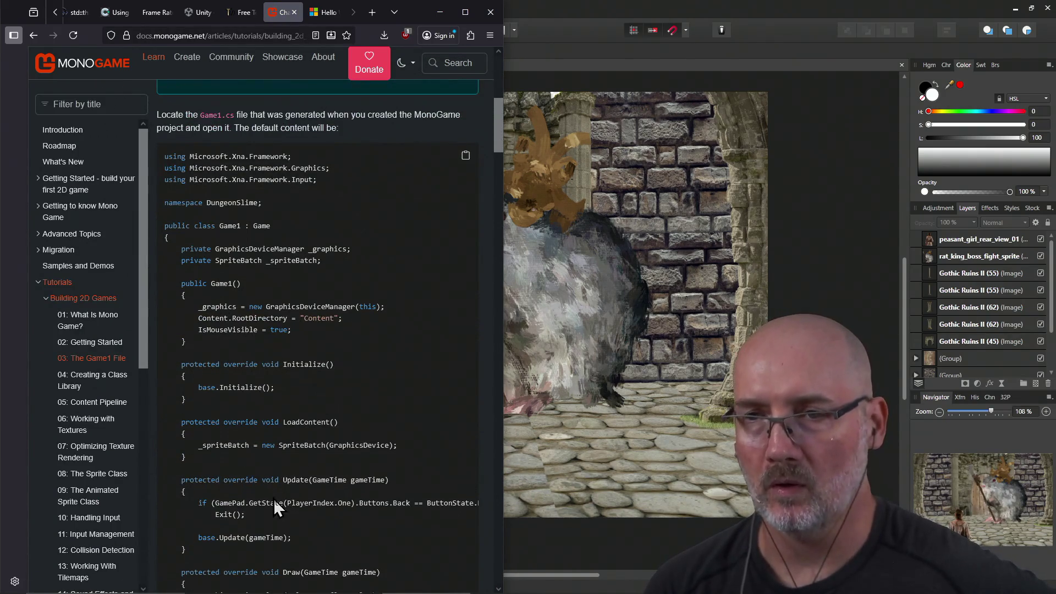
scroll(274, 499, "down", 5)
scroll(217, 292, "down", 7)
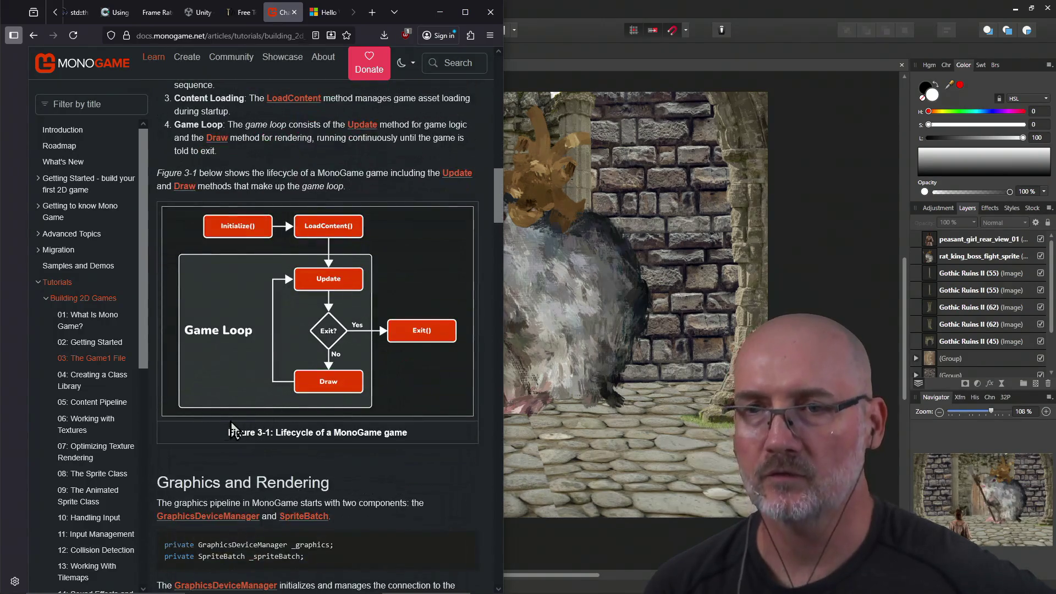
scroll(297, 304, "down", 7)
scroll(237, 270, "down", 4)
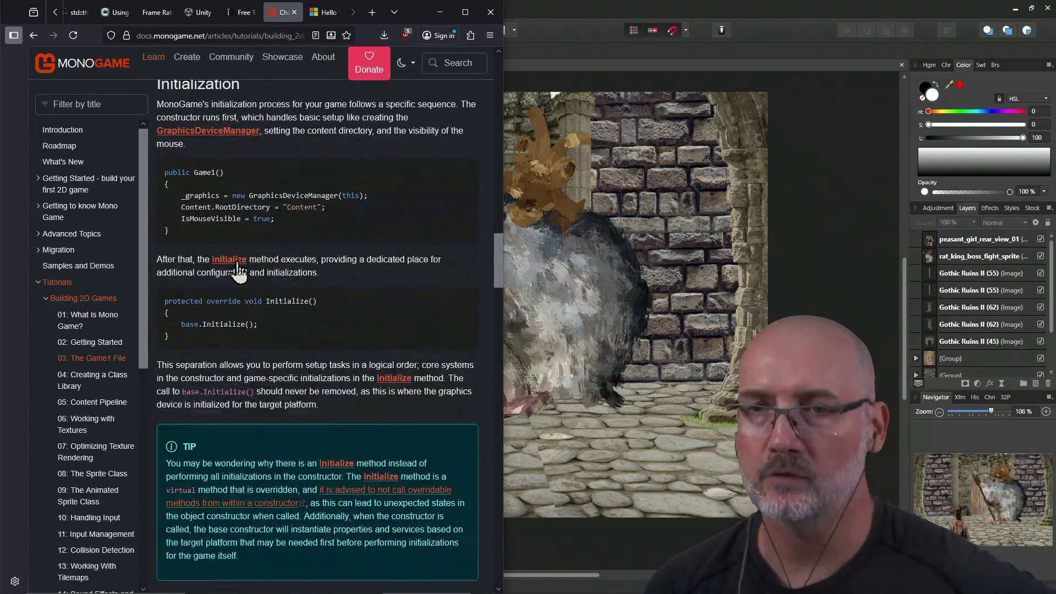
scroll(244, 376, "down", 14)
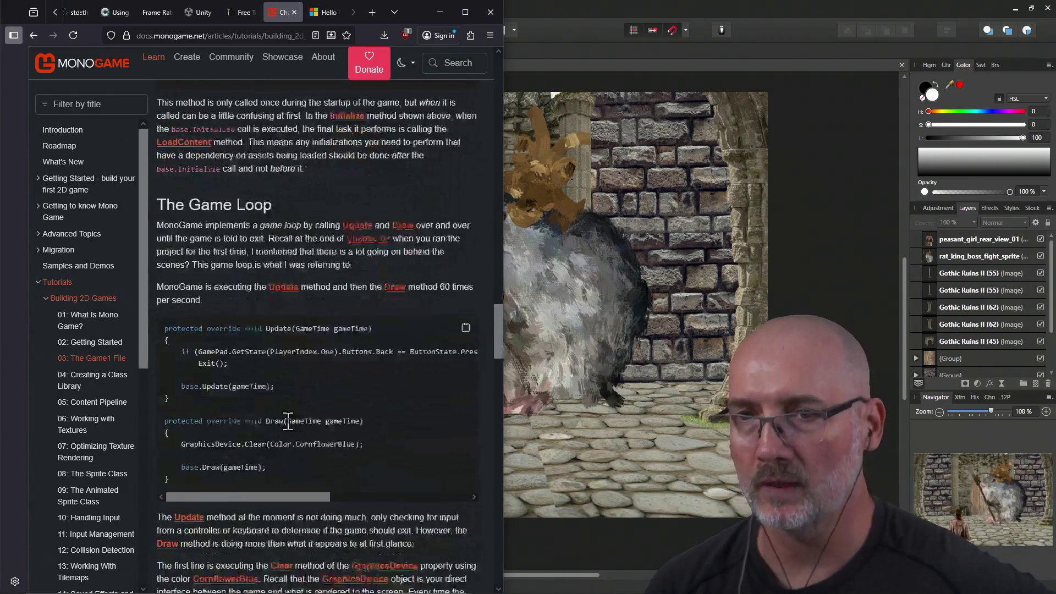
scroll(278, 463, "down", 17)
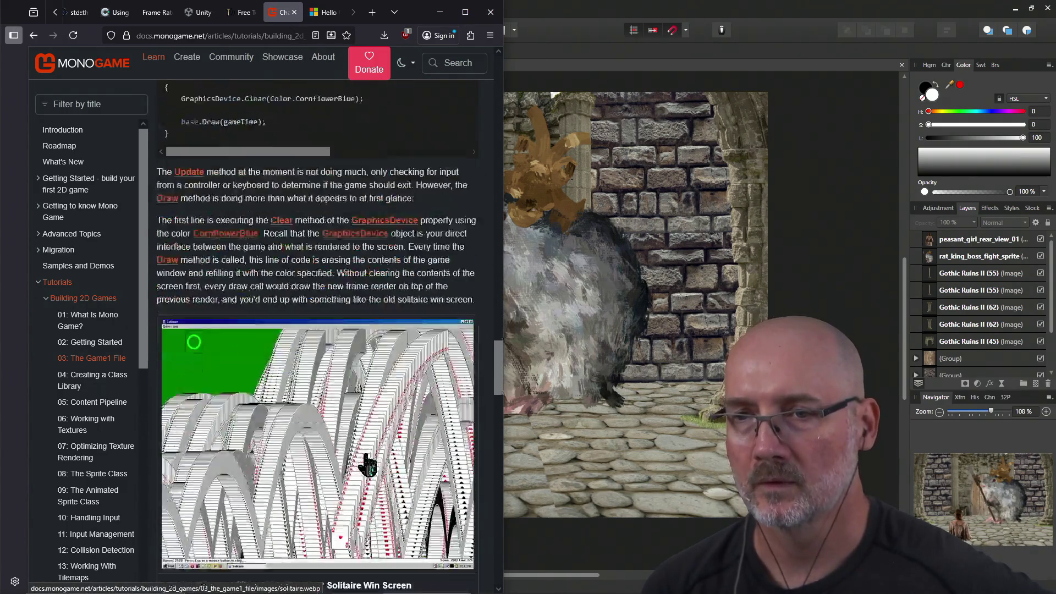
scroll(330, 391, "down", 16)
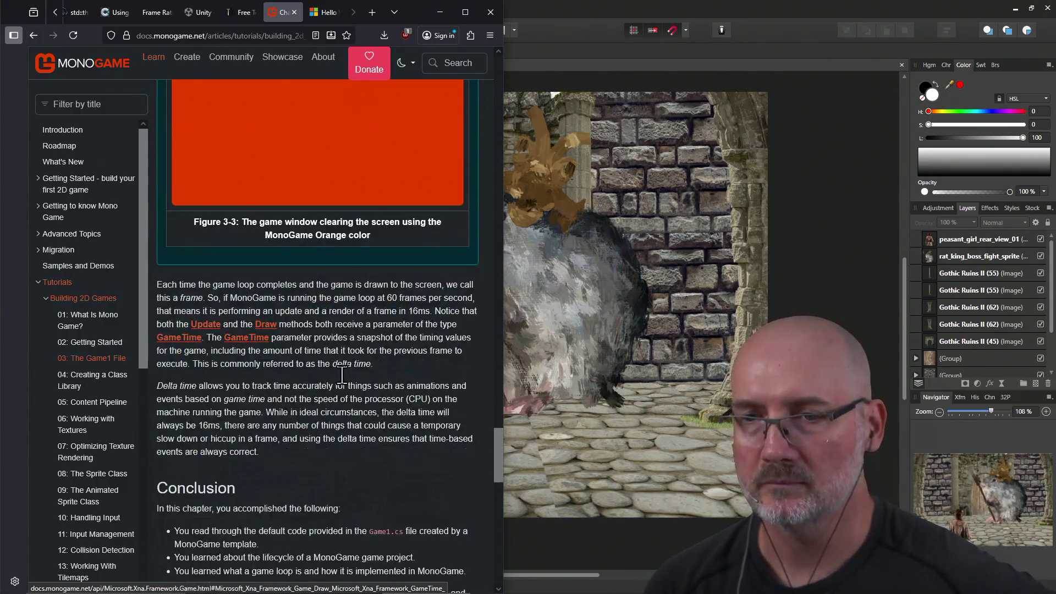
scroll(365, 410, "up", 6)
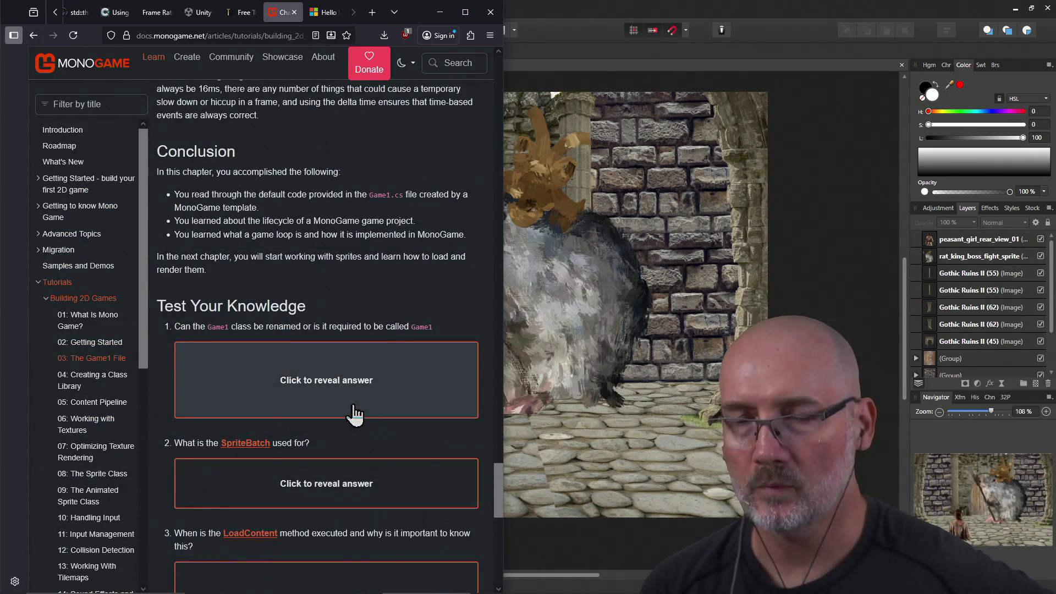
scroll(354, 415, "up", 3)
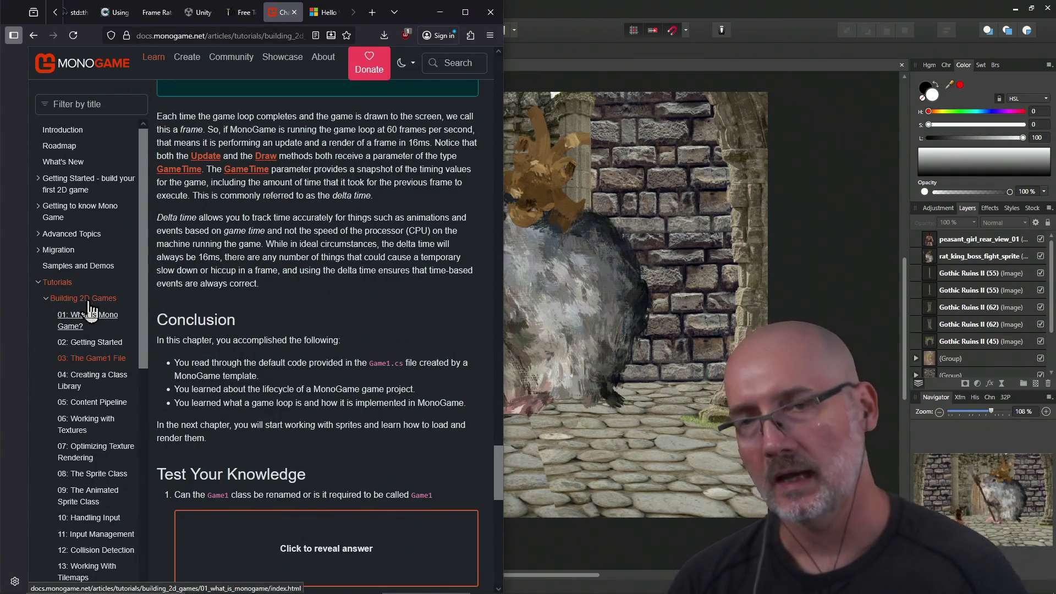
scroll(203, 305, "up", 10)
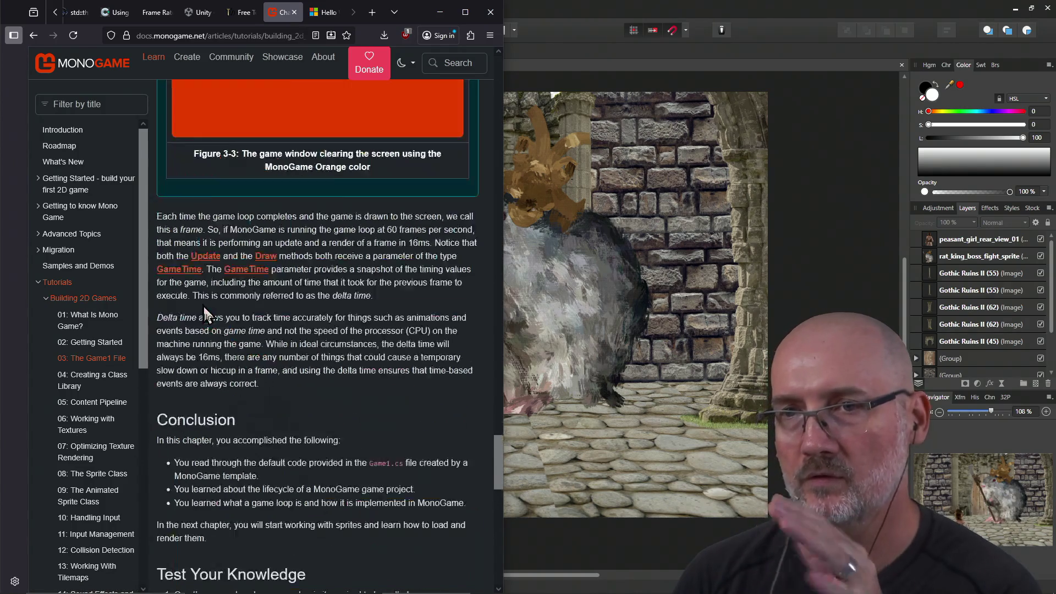
scroll(306, 434, "down", 4)
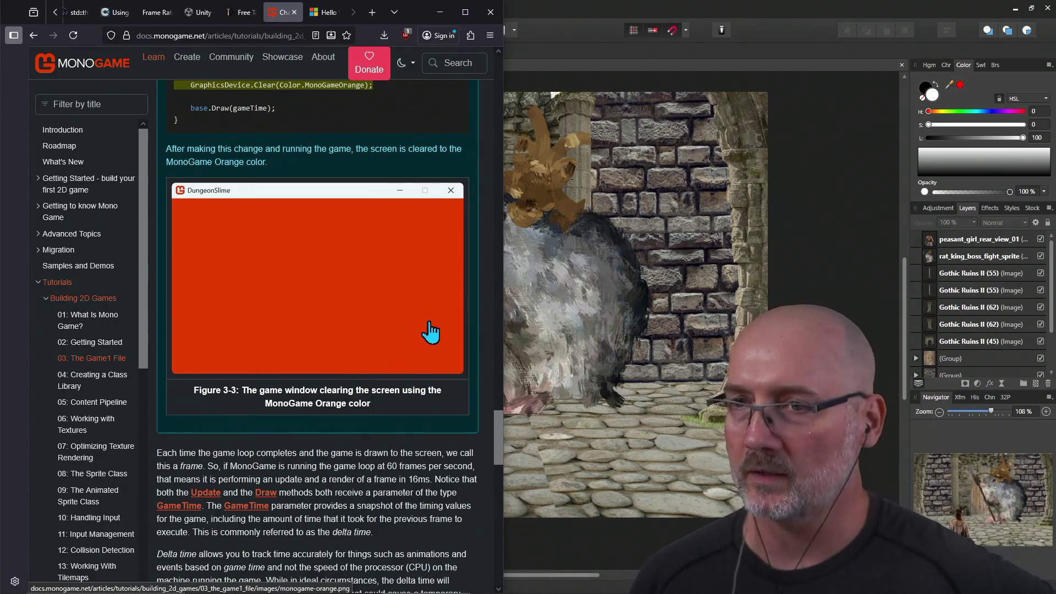
scroll(346, 365, "down", 6)
scroll(387, 366, "up", 5)
scroll(385, 358, "up", 5)
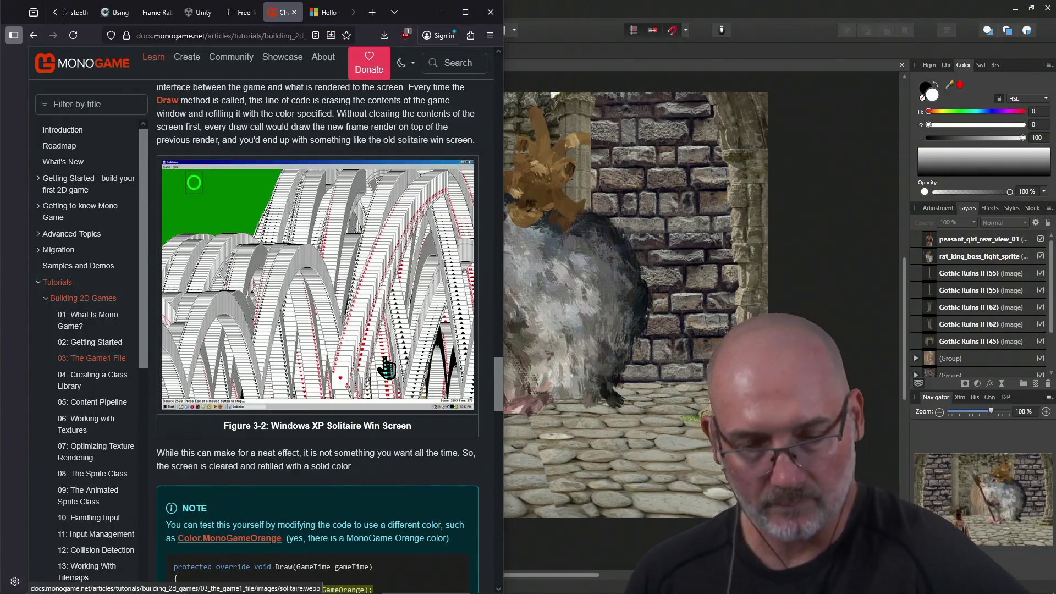
scroll(318, 357, "up", 15)
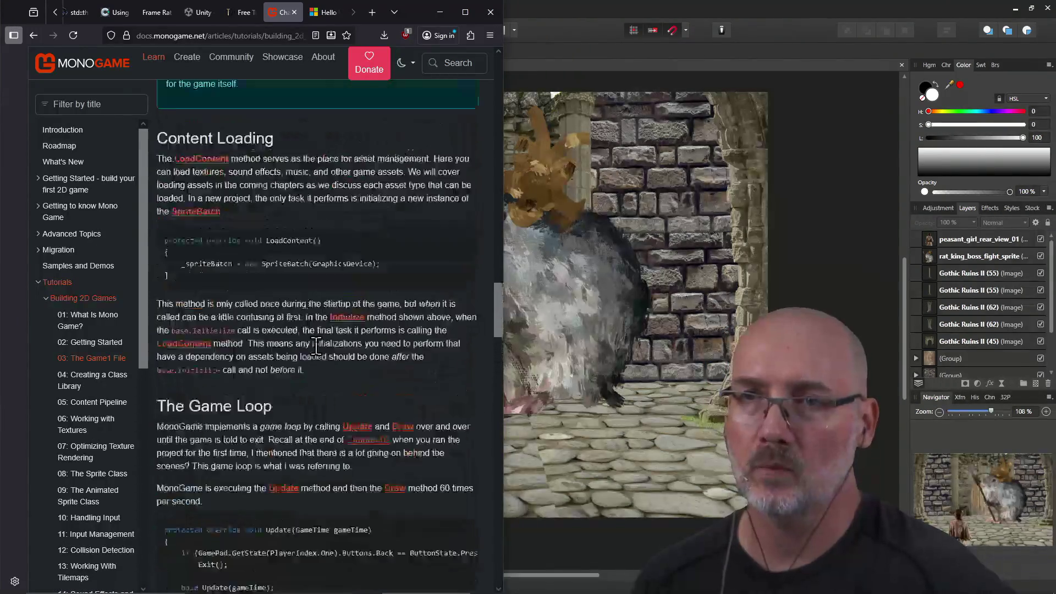
scroll(318, 357, "up", 10)
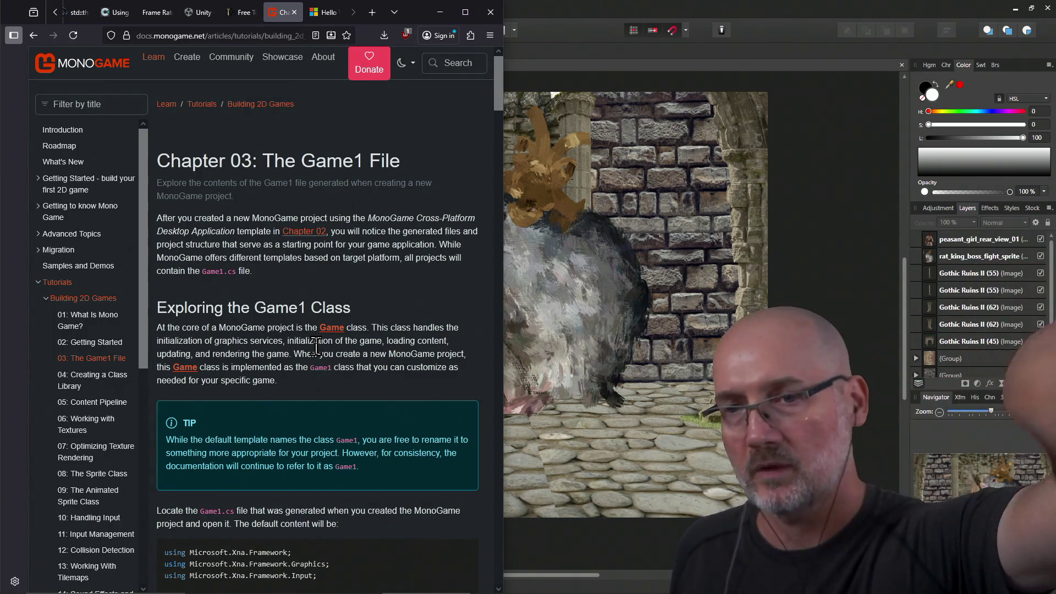
Scroll down to the default Game1 class code and select it down to IsMouseVisible.
scroll(319, 347, "down", 10)
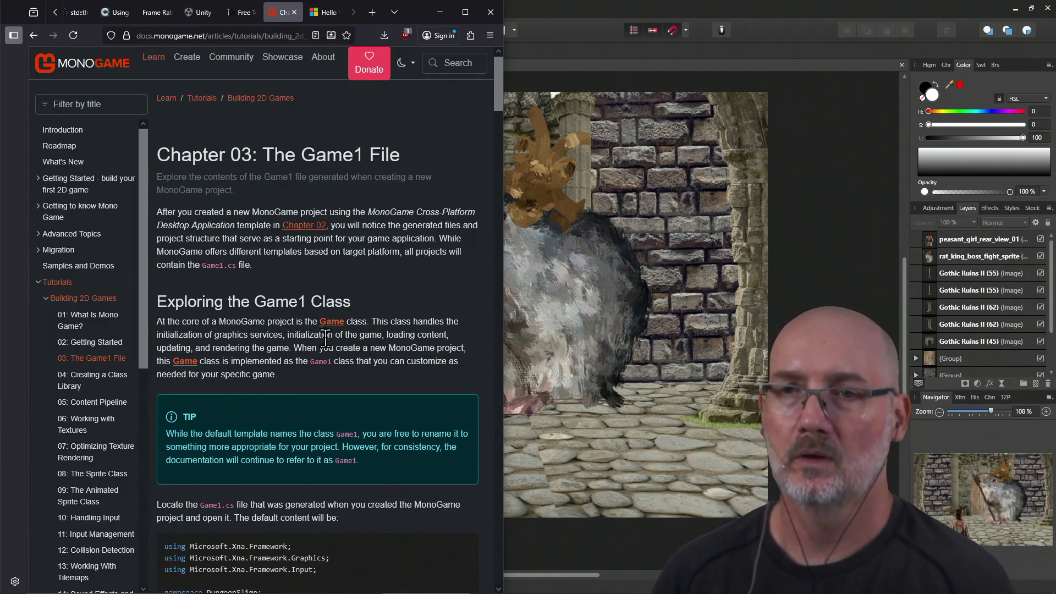
scroll(325, 339, "down", 4)
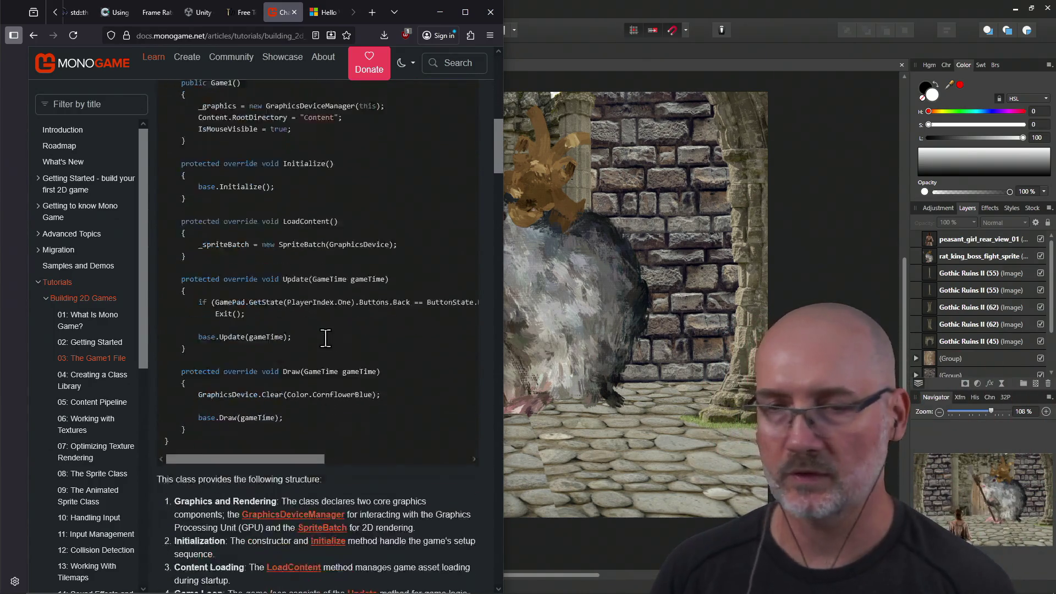
scroll(325, 339, "up", 14)
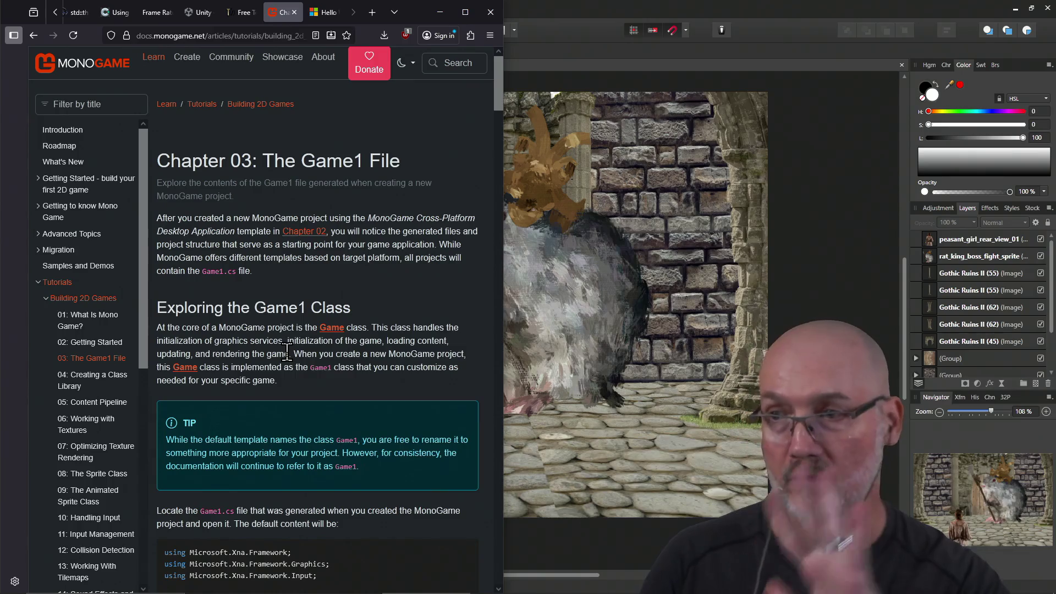
scroll(306, 385, "down", 3)
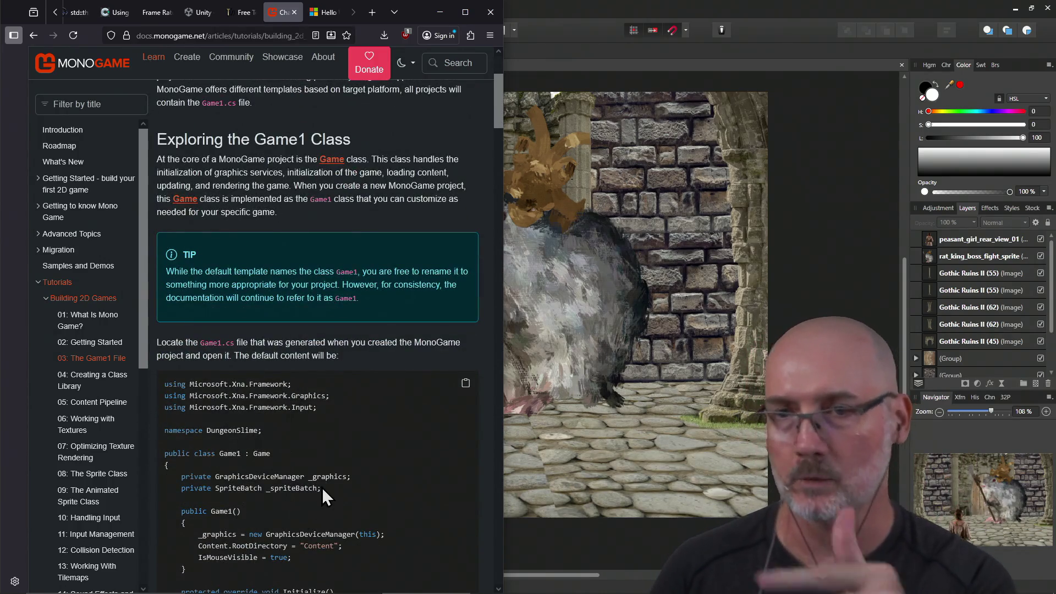
scroll(322, 488, "down", 3)
scroll(321, 487, "down", 3)
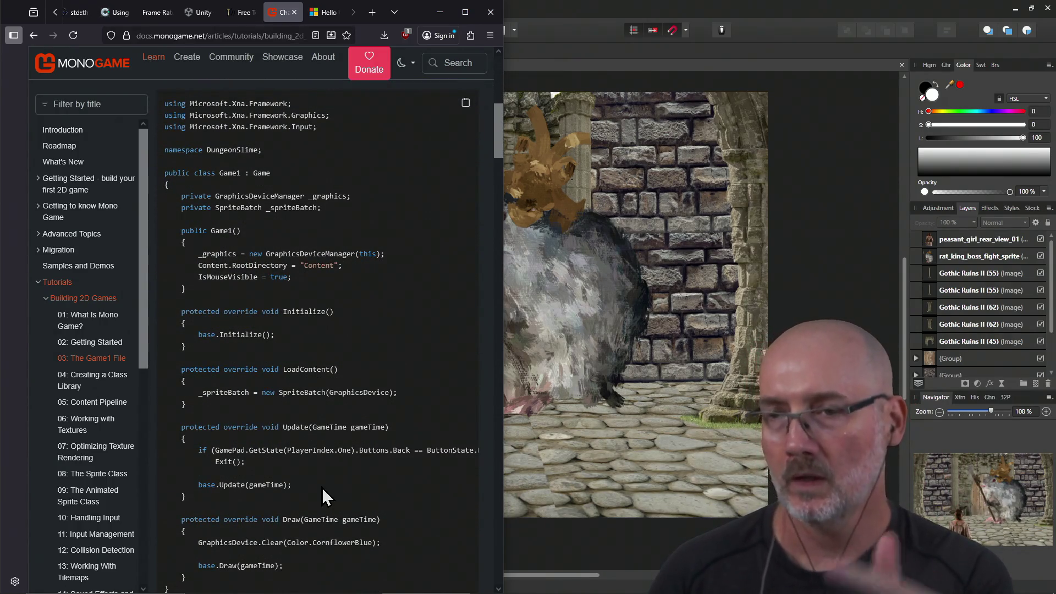
scroll(322, 489, "down", 1)
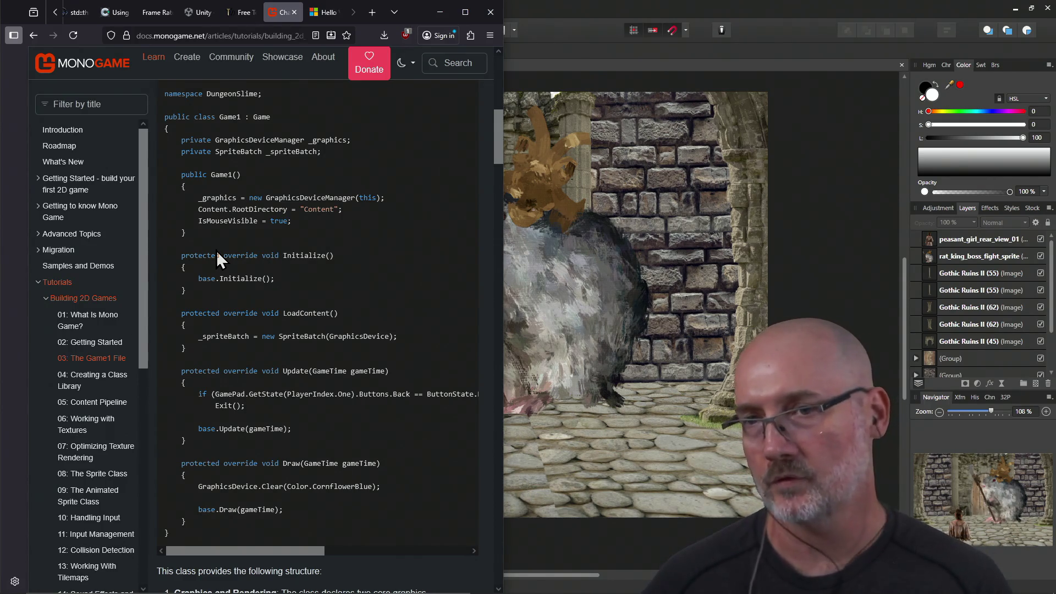
mouse_move(165, 117)
left_mouse_down()
mouse_move(321, 339)
mouse_move(386, 537)
left_mouse_up()
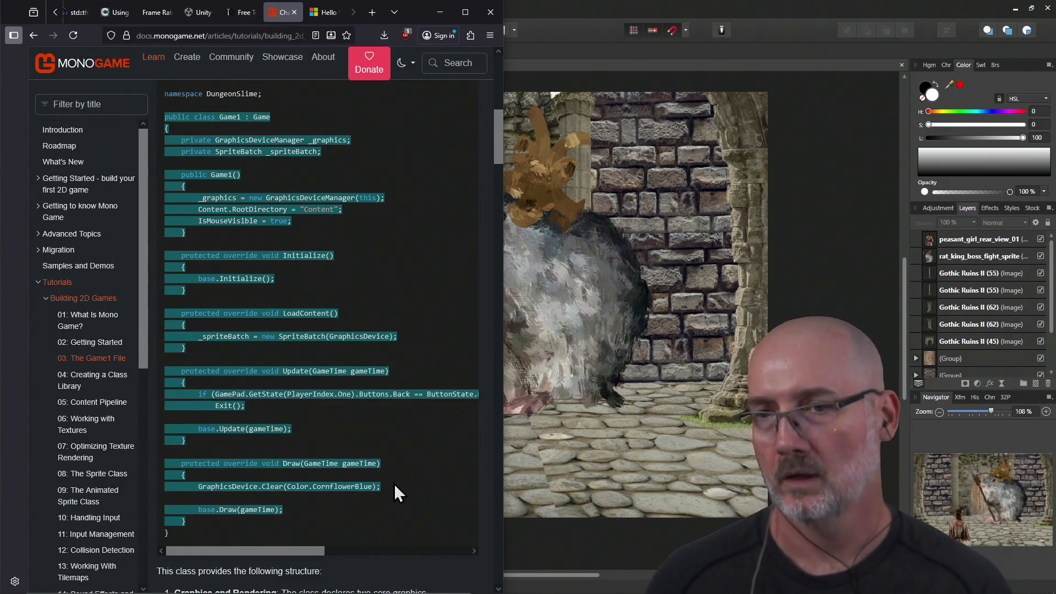
Clear the code selection and scroll back up to the Chapter 03: The Game1 File heading.
left_click(394, 426)
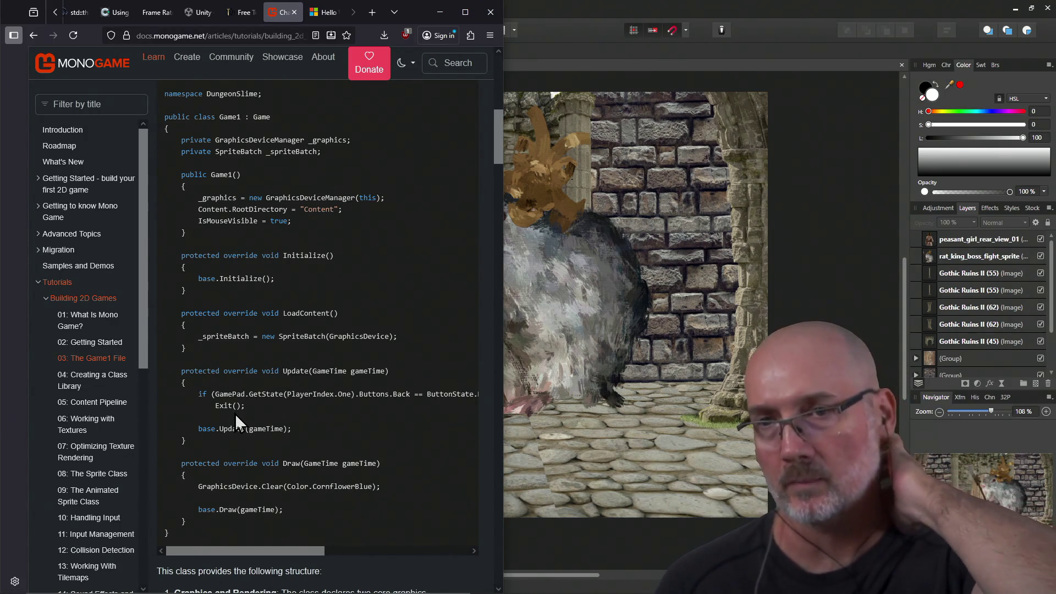
scroll(236, 410, "down", 20)
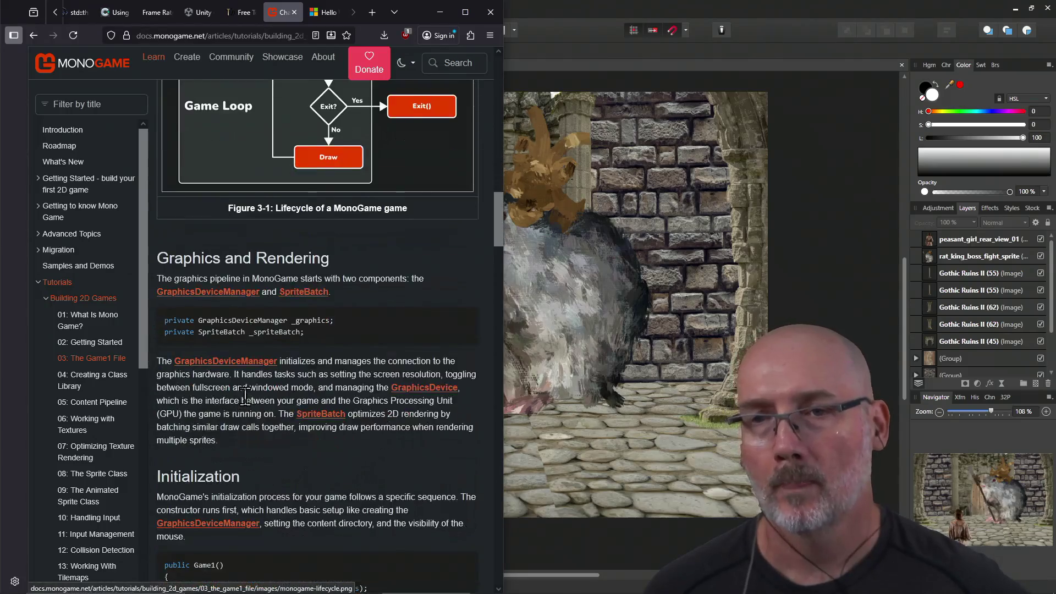
scroll(245, 398, "up", 15)
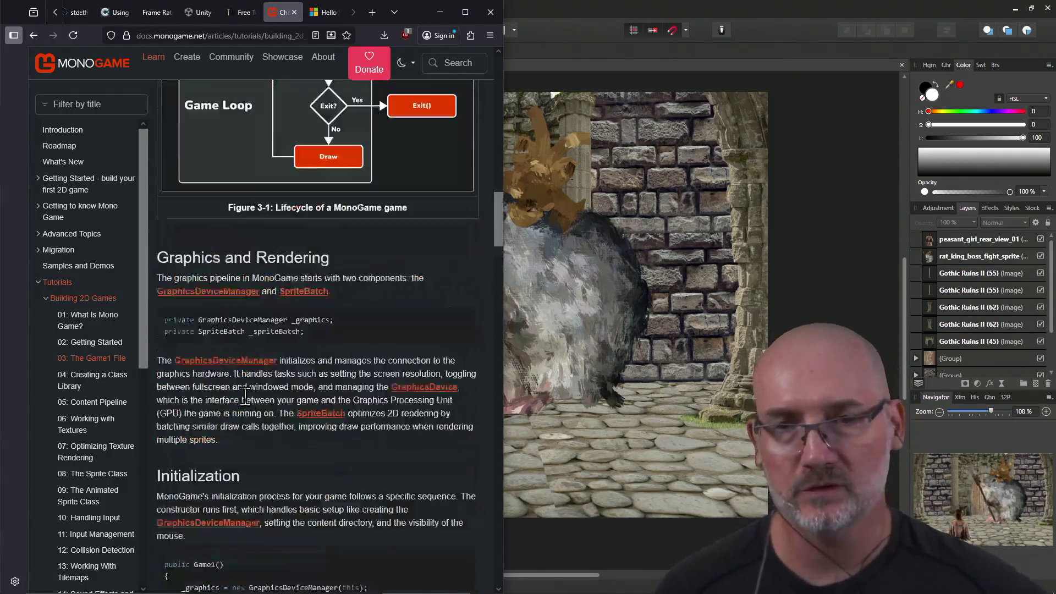
scroll(245, 397, "up", 5)
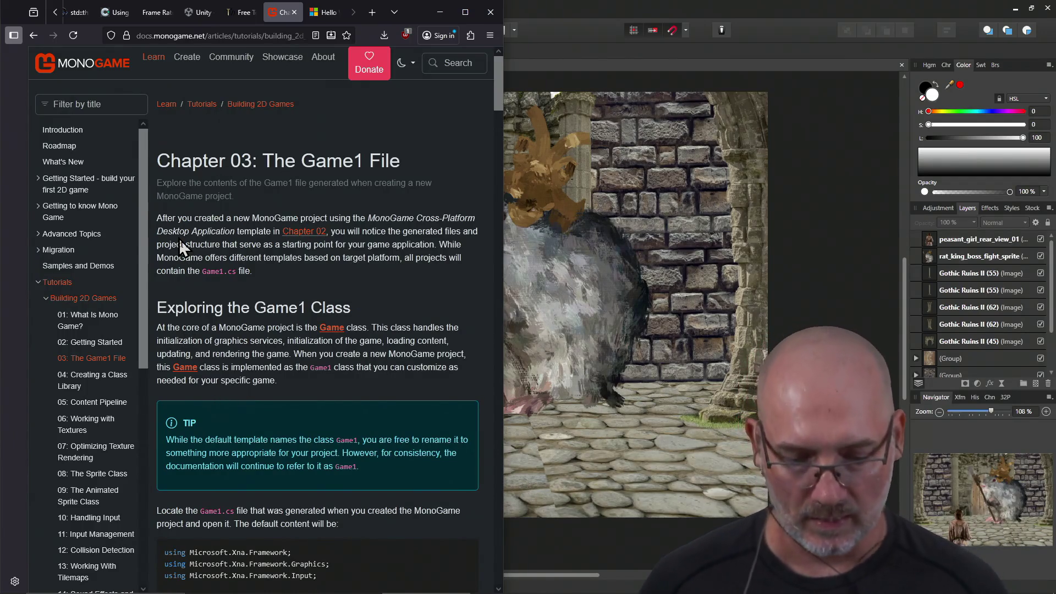
Close the MonoGame docs tab with Ctrl+W and bring the boss_fight_scene_1 canvas forward.
key("ctrl+w")
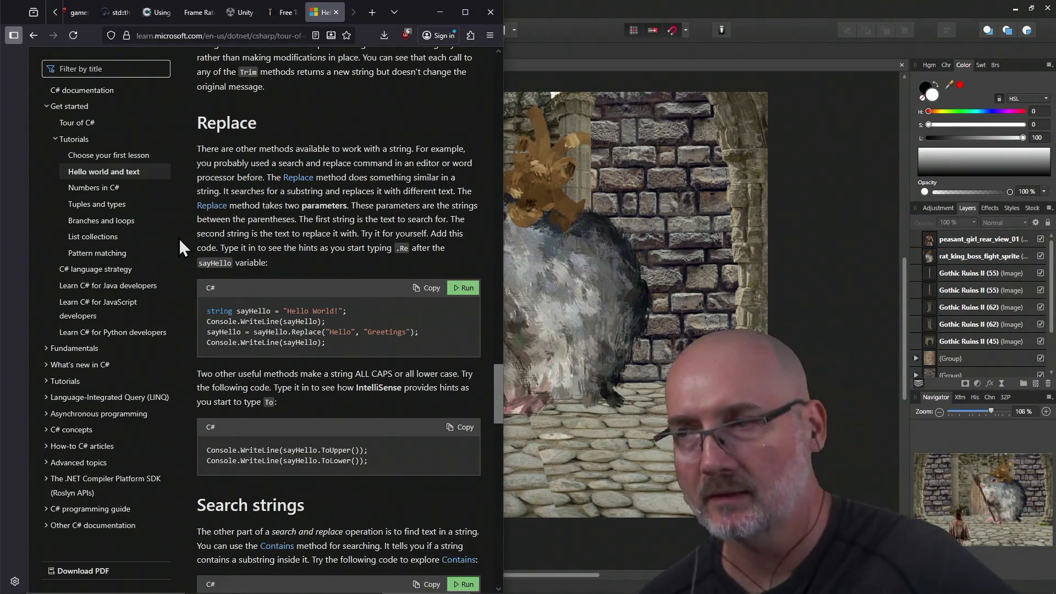
left_click(548, 9)
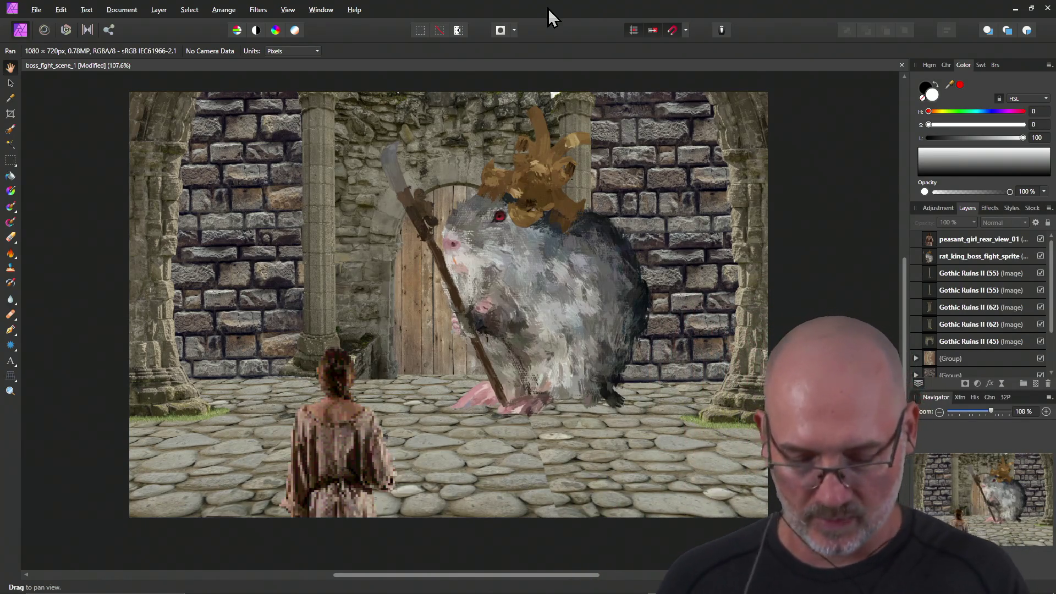
Switch from Affinity Photo over to the PowerShell window.
key("alt+Tab")
key("Tab")
key("Tab")
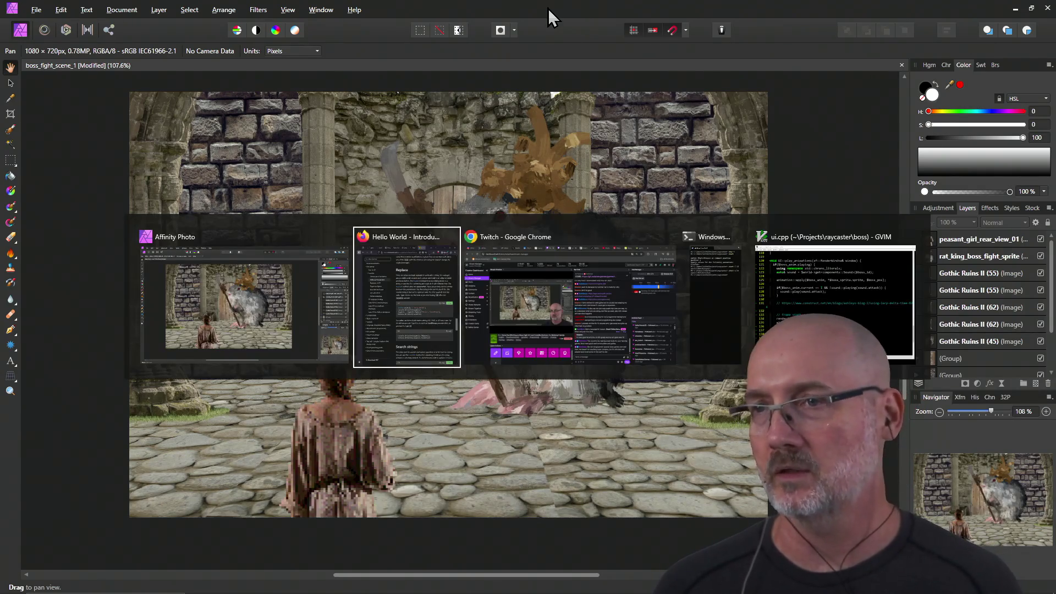
Run the 'start' command in PowerShell to build and launch the raycaster game.
type("start")
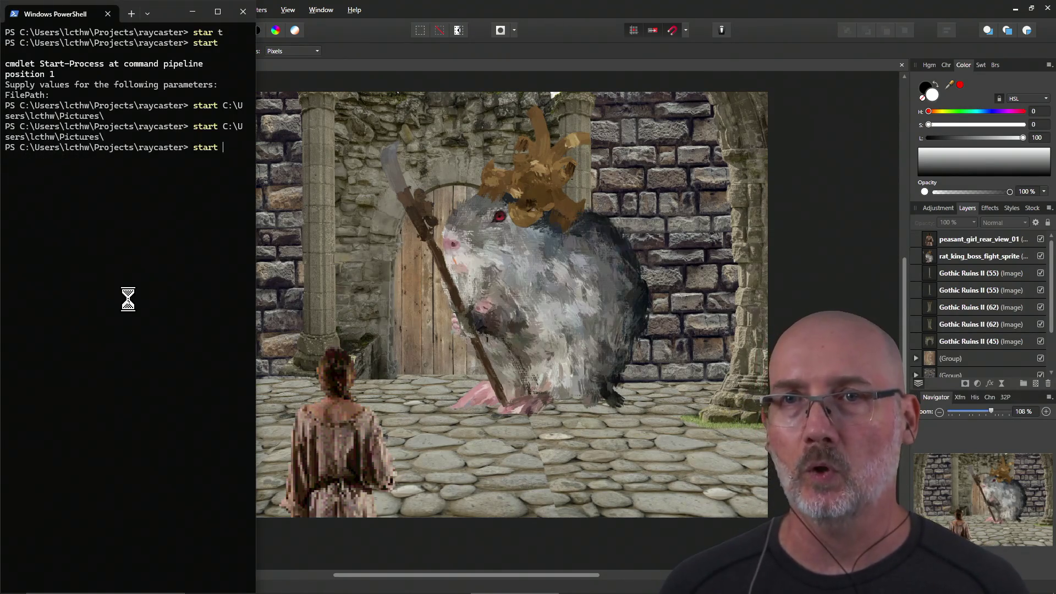
key("Return")
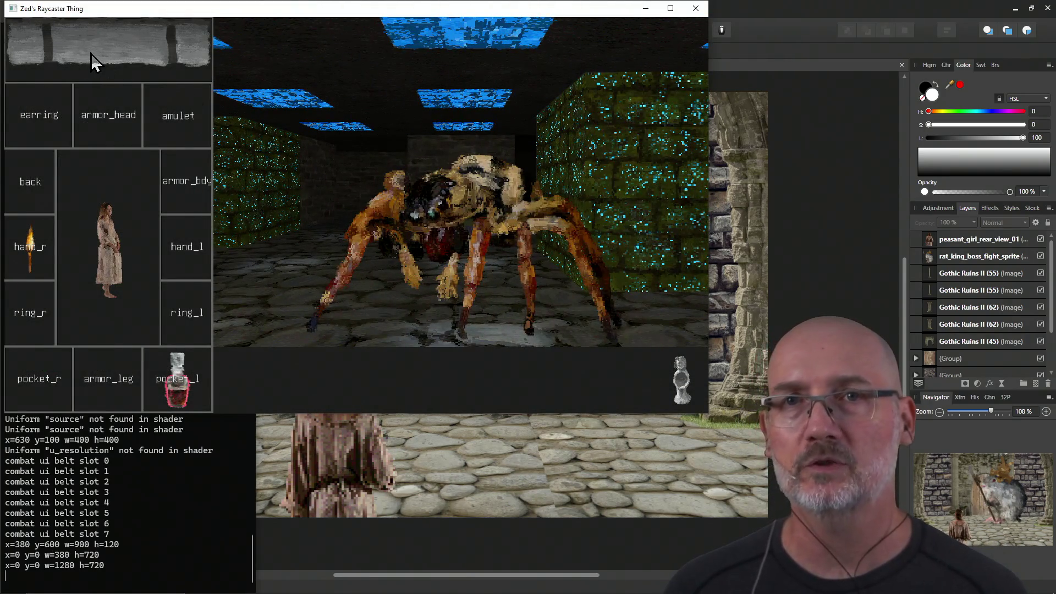
Equip the pocket watch from the inventory onto the belt.
left_click(91, 53)
left_click(82, 66)
left_click(134, 69)
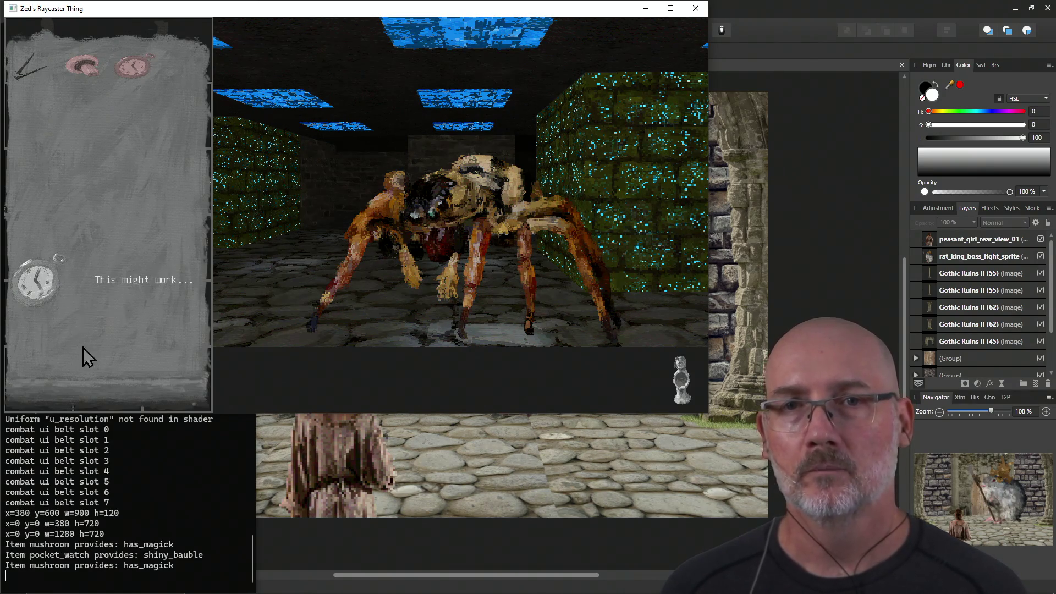
left_click(42, 295)
left_click(72, 397)
Kill two spiders with the pocket watch's lightning attack.
left_click(246, 394)
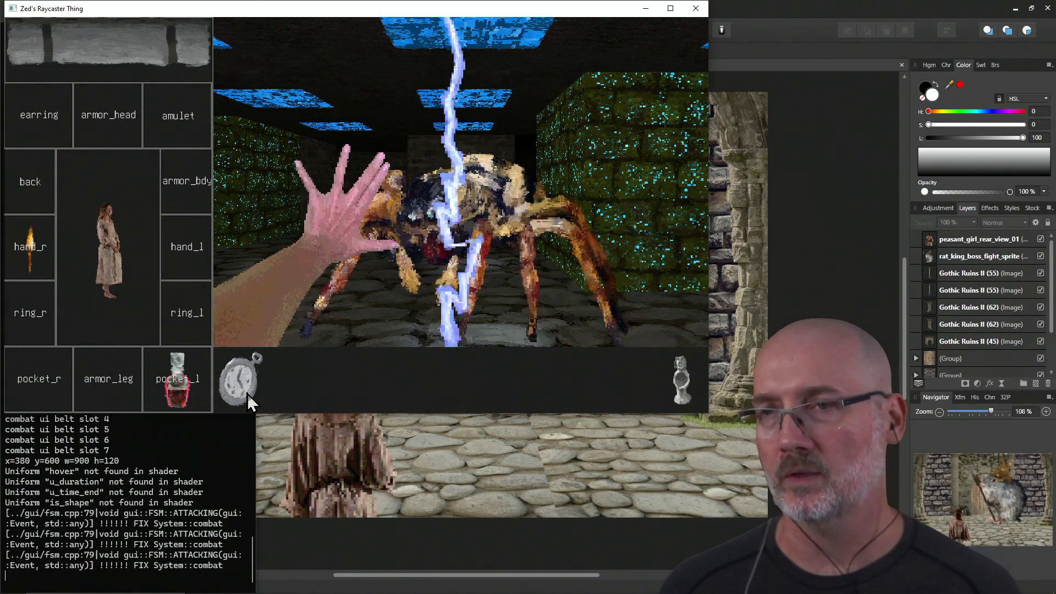
left_click(411, 315)
key("e")
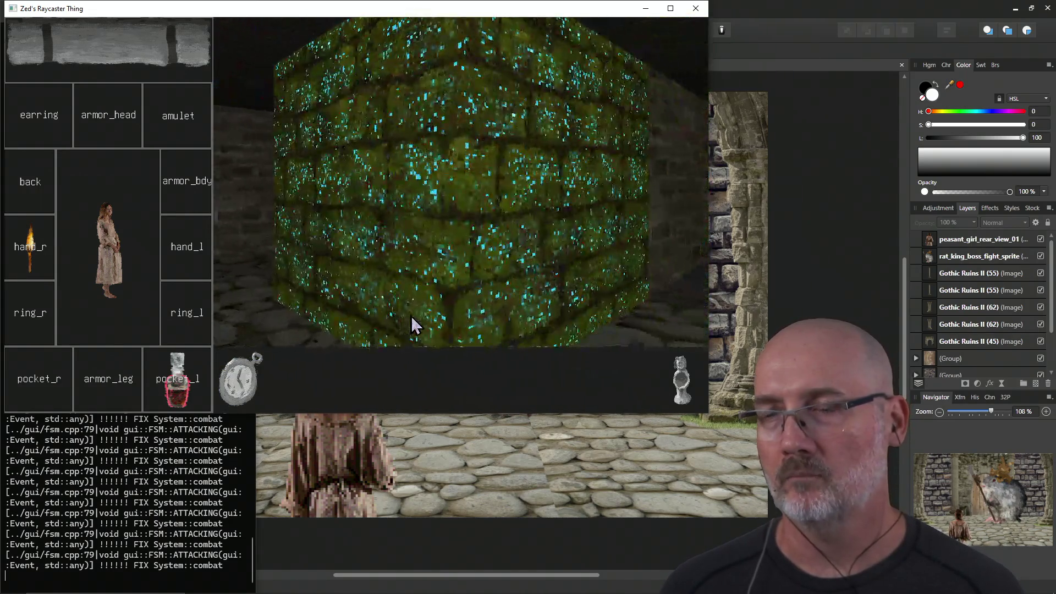
key("e")
key("q")
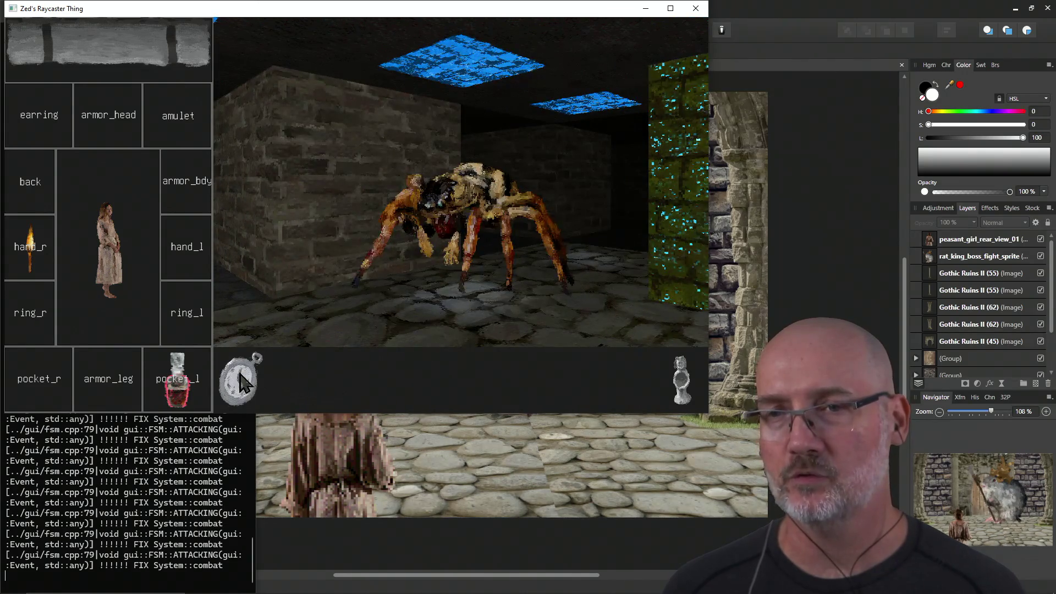
key("q")
left_click(243, 388)
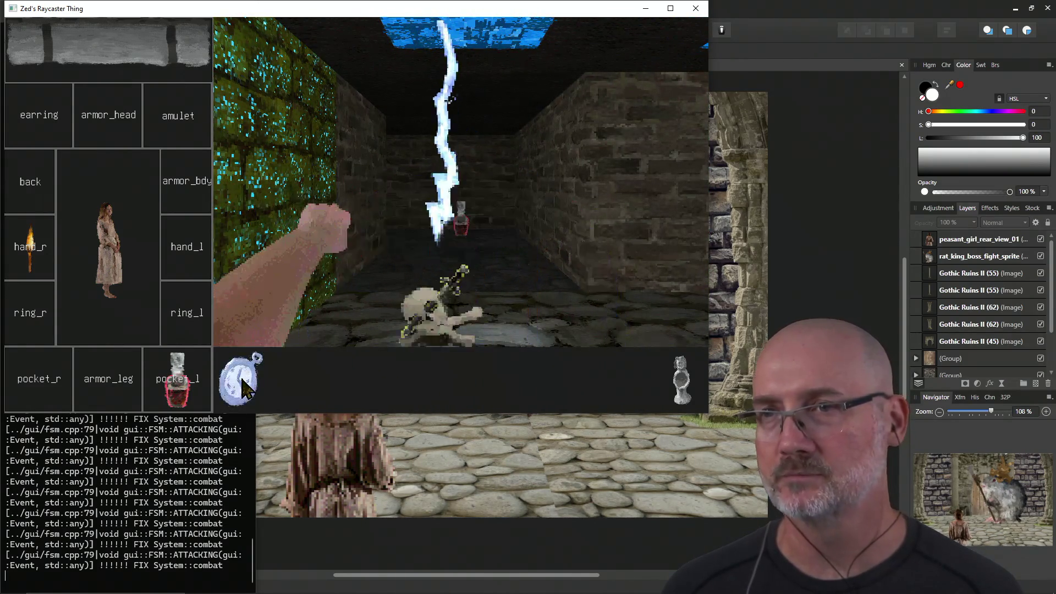
Drink potions and stash floor potions in the pockets, raising health to 142.
key("w")
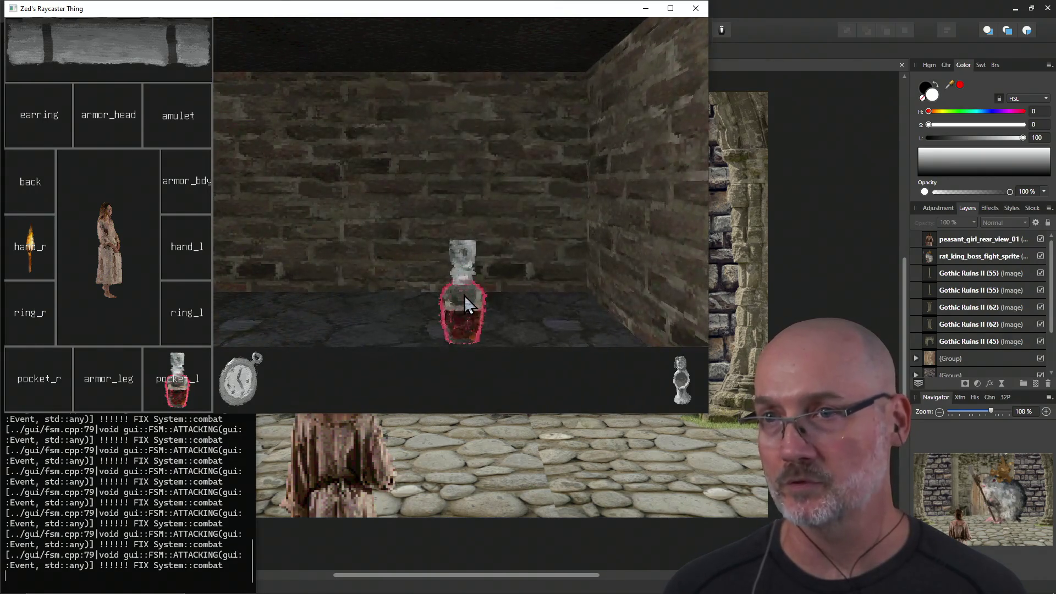
left_click(181, 388)
left_click_drag(445, 299, 55, 385)
key("a")
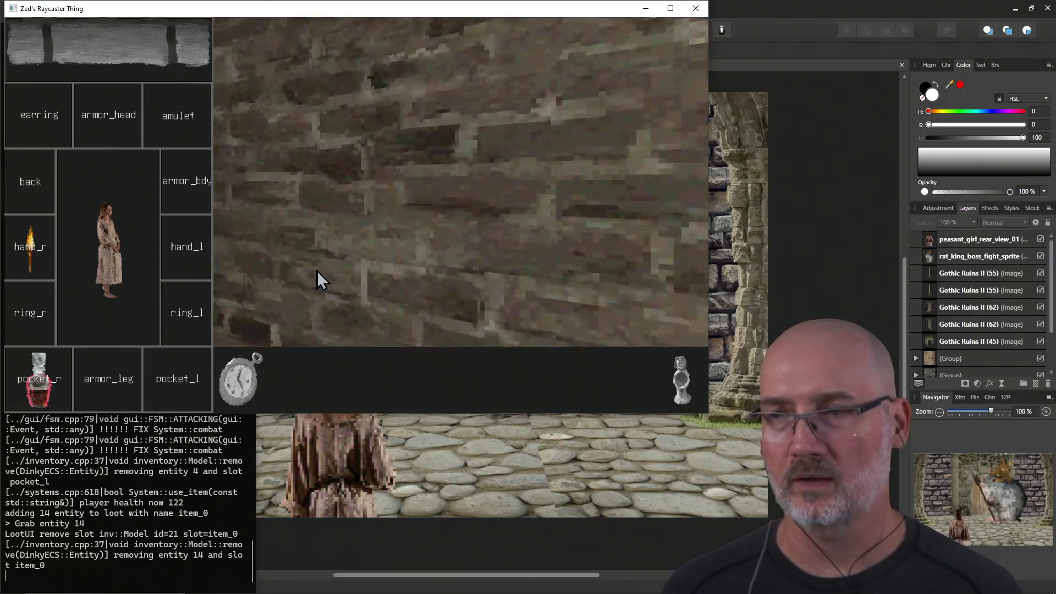
key("w")
key("w")
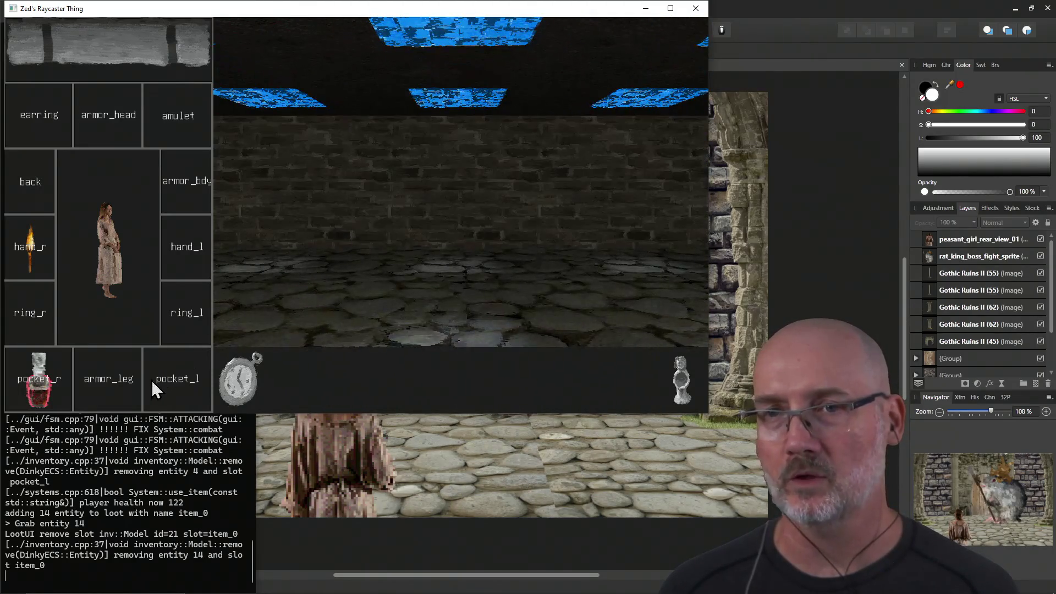
left_click(44, 398)
key("d")
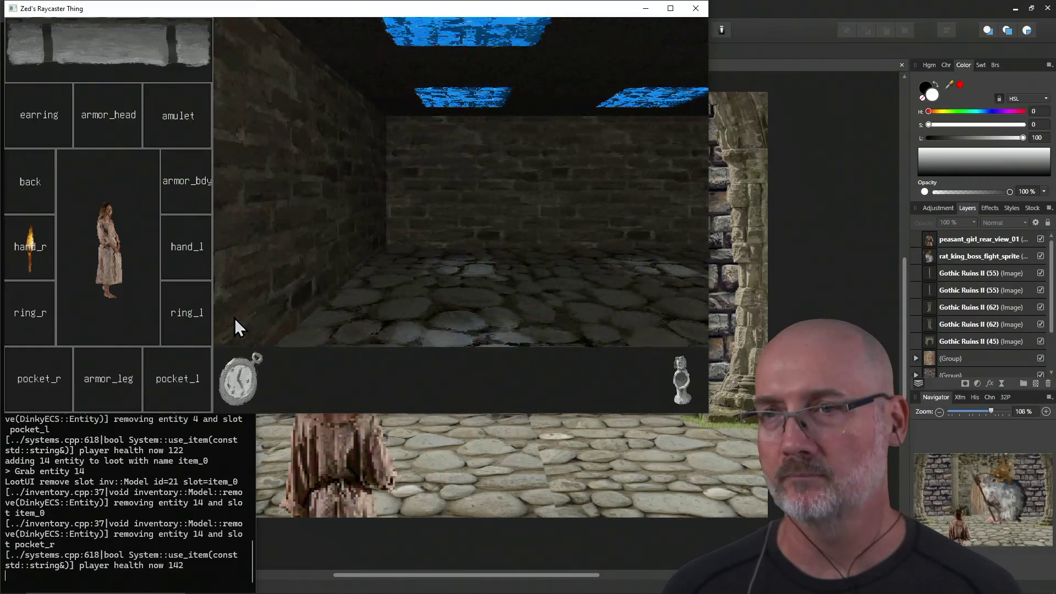
key("d")
key("w")
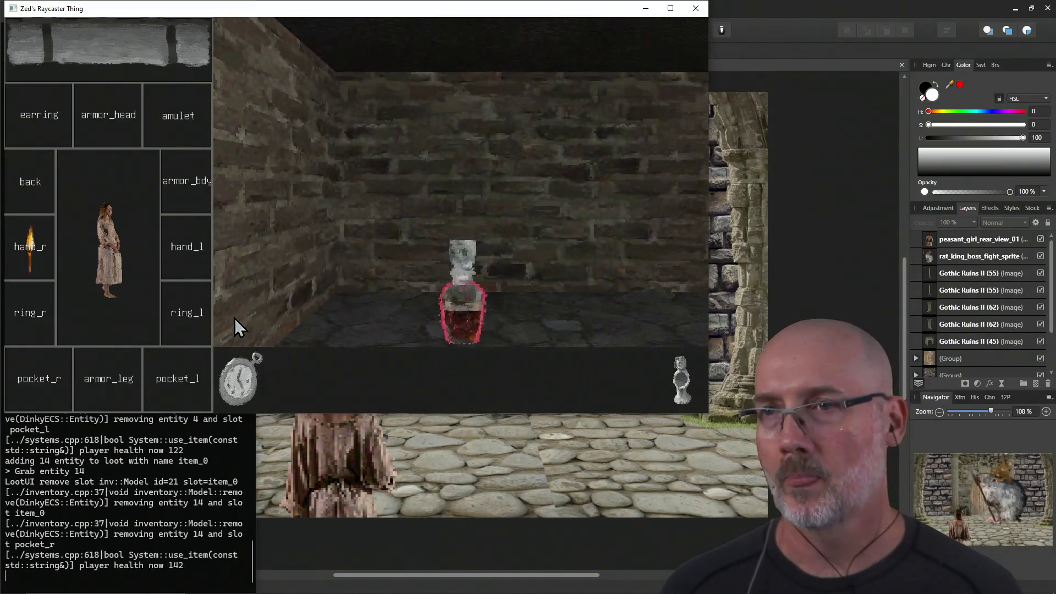
left_click(484, 285)
left_click_drag(258, 380, 177, 378)
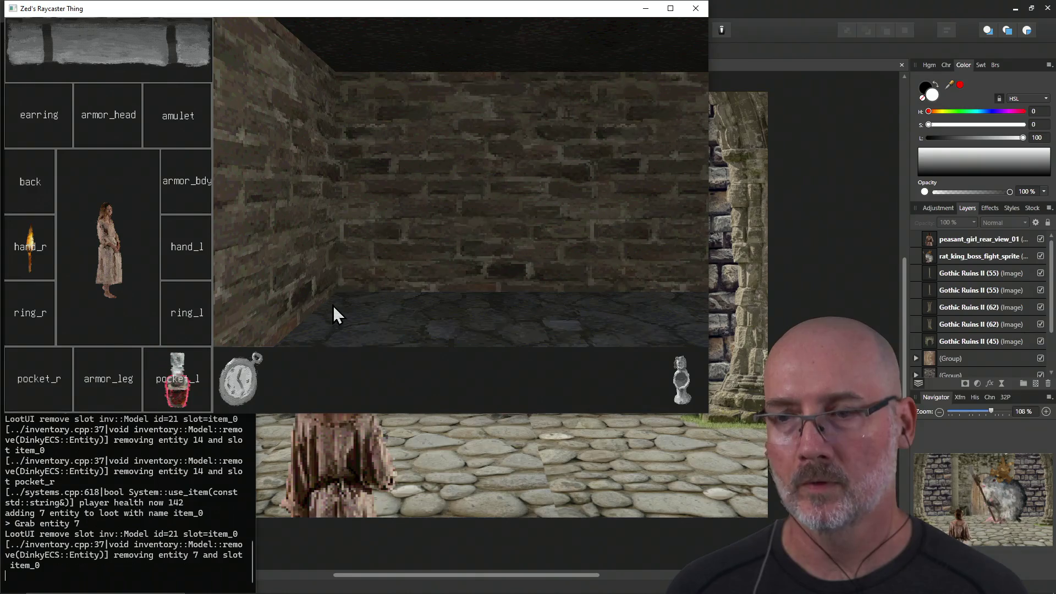
Walk past the floor torch and along the blue-ceilinged corridor into the next passage.
key("a")
key("d")
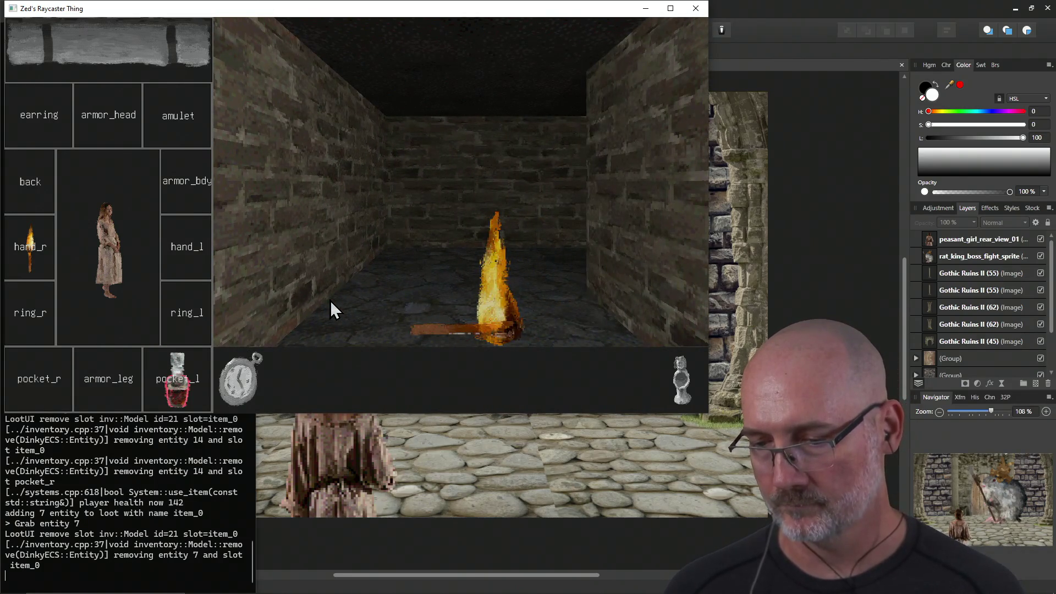
key("w")
key("d")
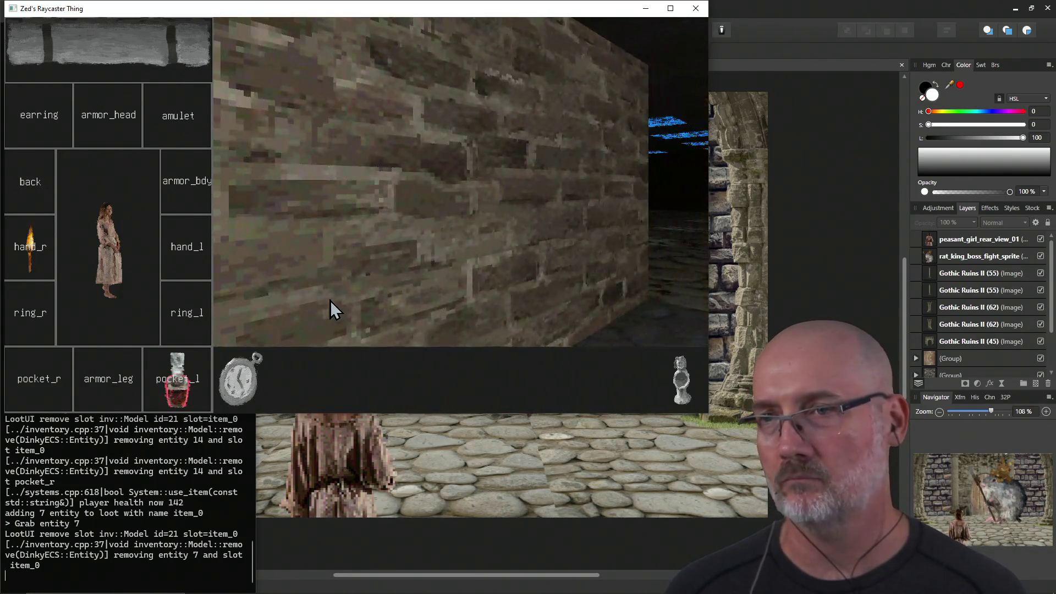
key("w")
key("d")
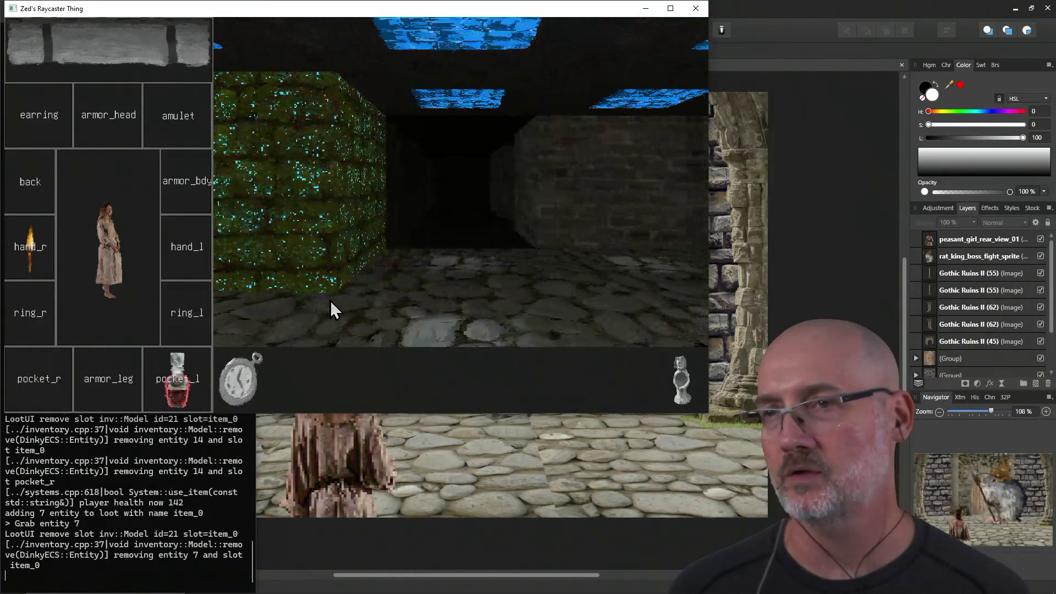
key("a")
key("w")
Approach the armored knight, strike it with lightning, then close the game window.
key("w")
key("d")
key("d")
key("w")
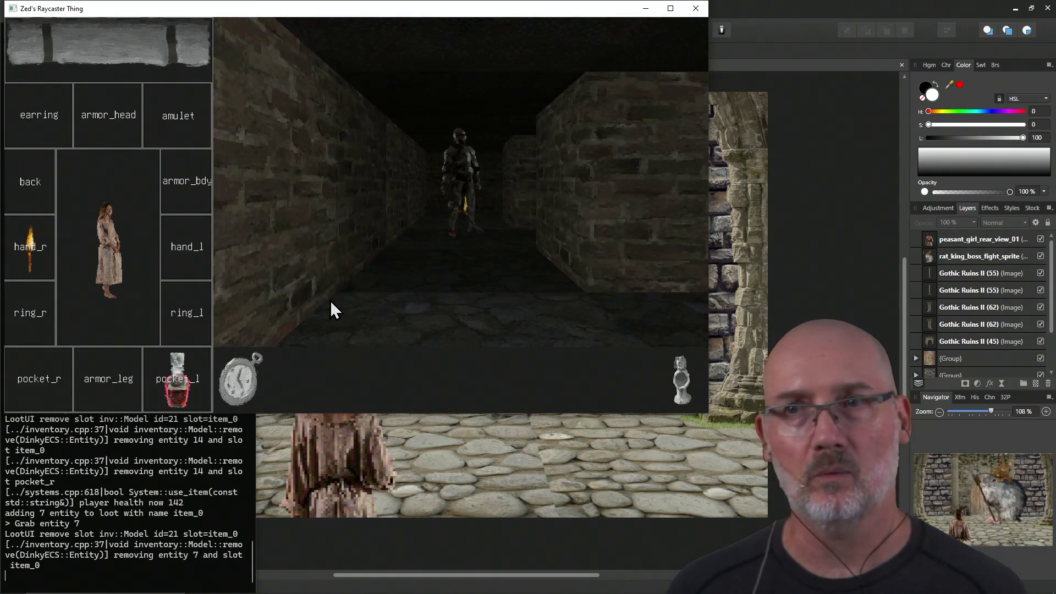
key("w")
left_click(231, 380)
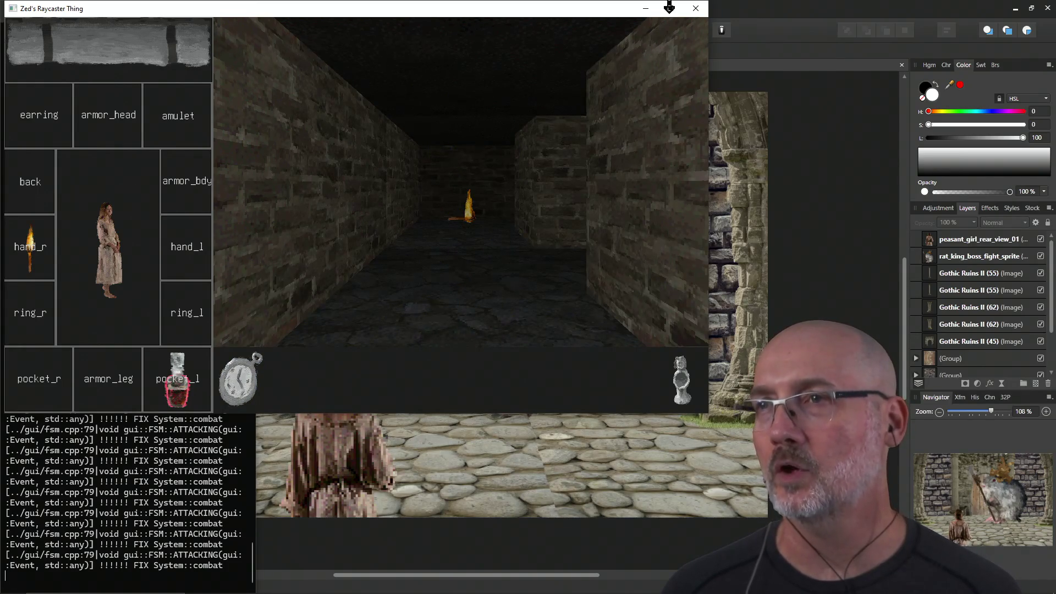
left_click(695, 11)
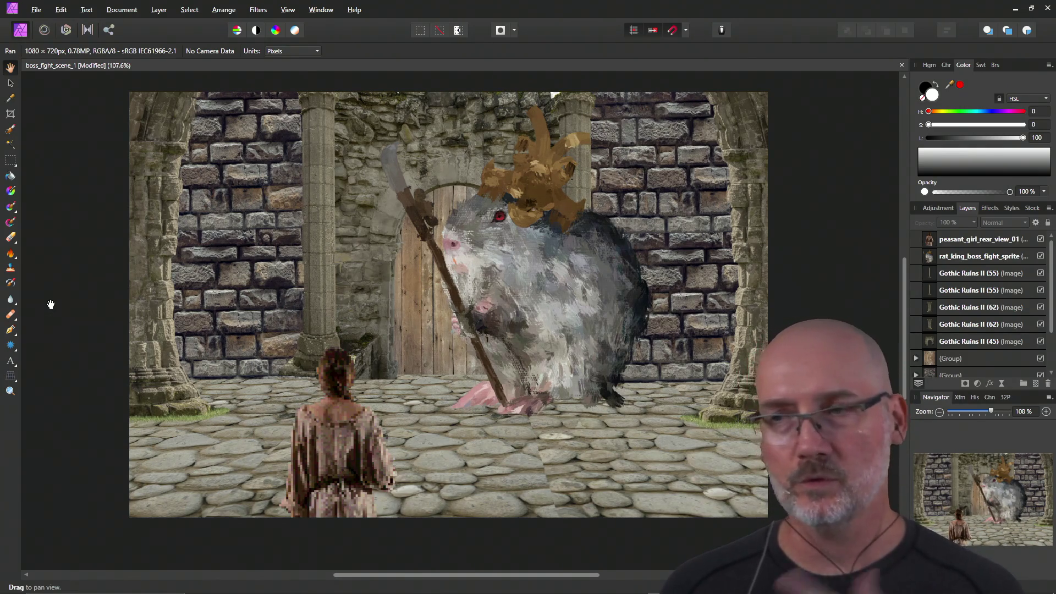
left_click_drag(278, 234, 278, 248)
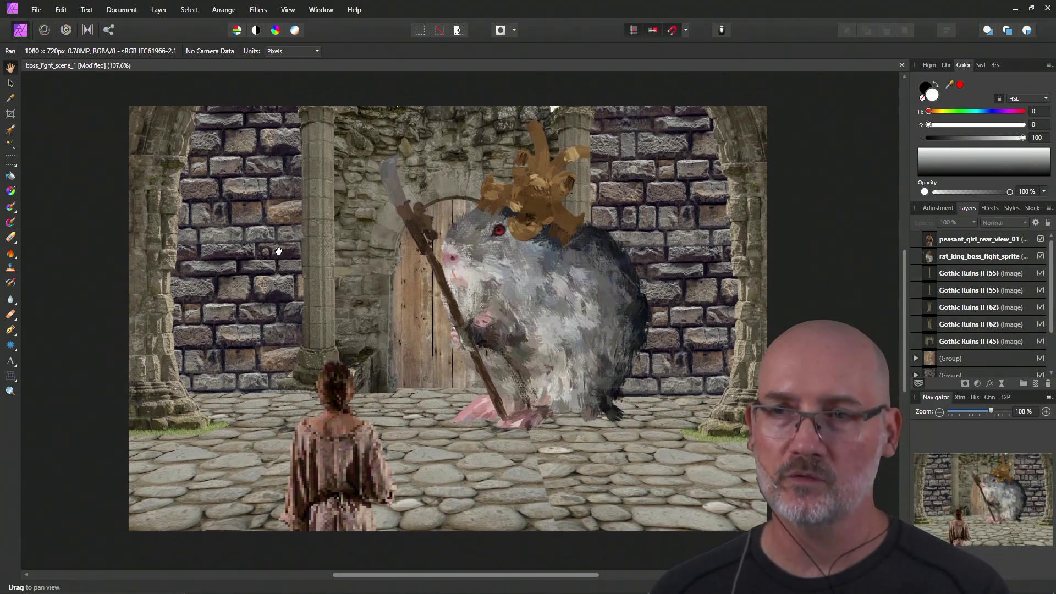
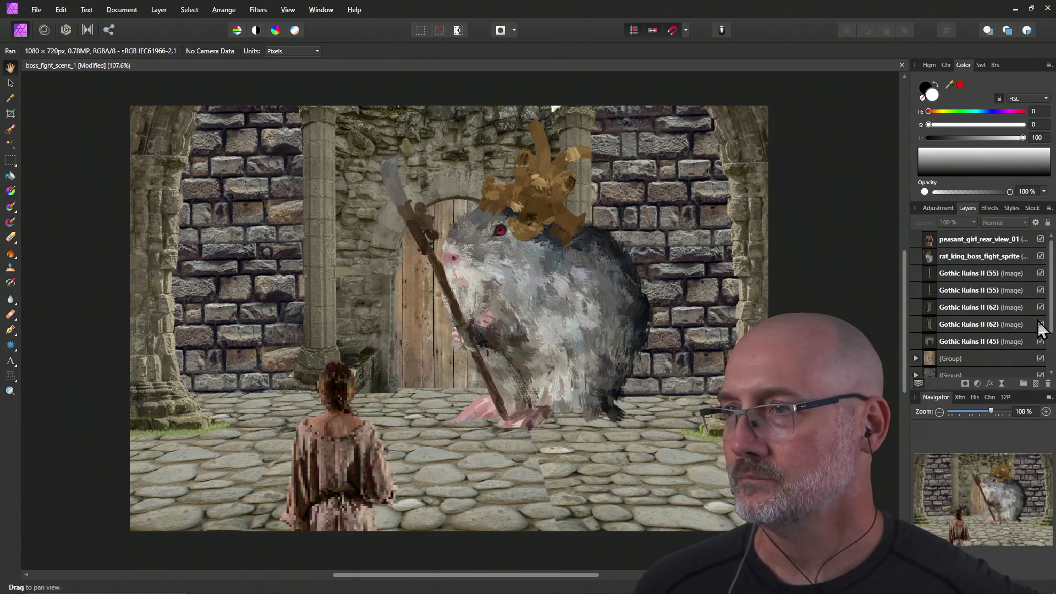
Hide the rat king and peasant girl layers.
scroll(940, 342, "down", 3)
scroll(1051, 289, "up", 3)
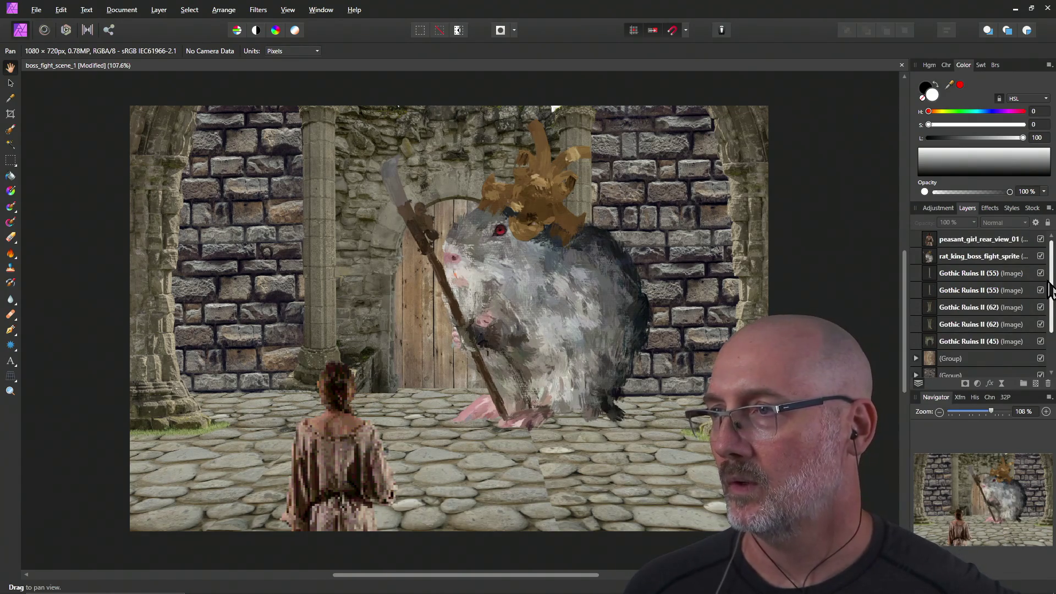
left_click(1041, 239)
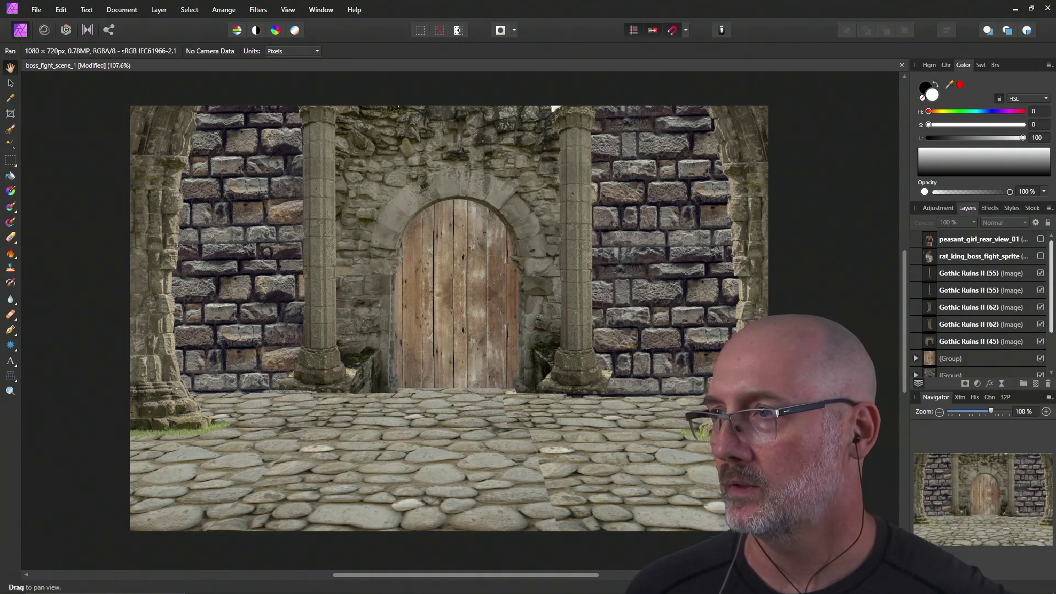
Select all Gothic Ruins II (55) layers plus the second and third groups and group them together.
left_click(970, 272)
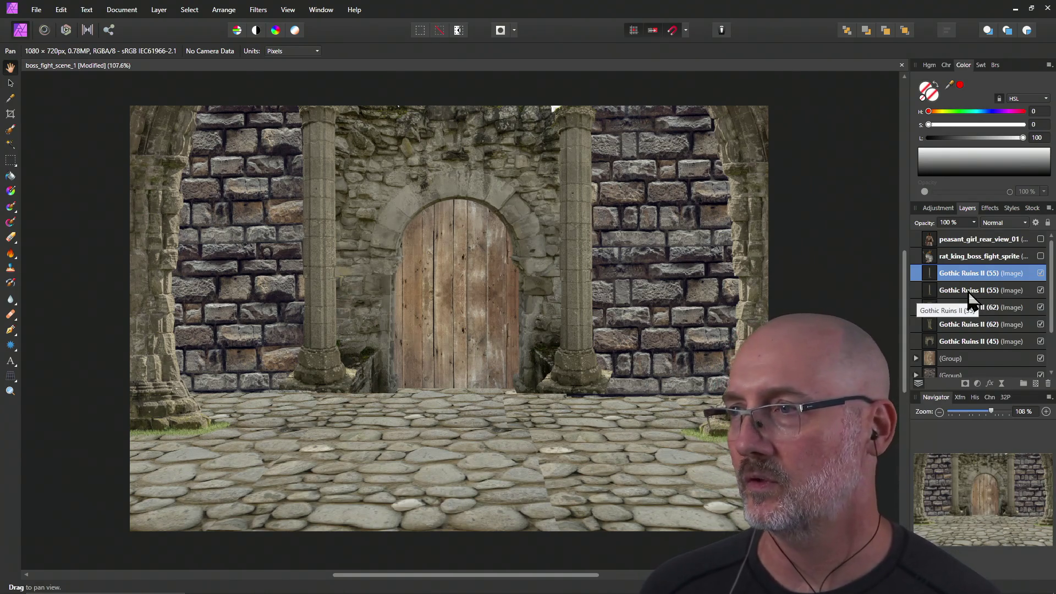
left_click(969, 292, "shift")
left_click(970, 307, "shift")
left_click(965, 324, "shift")
left_click(967, 341, "shift")
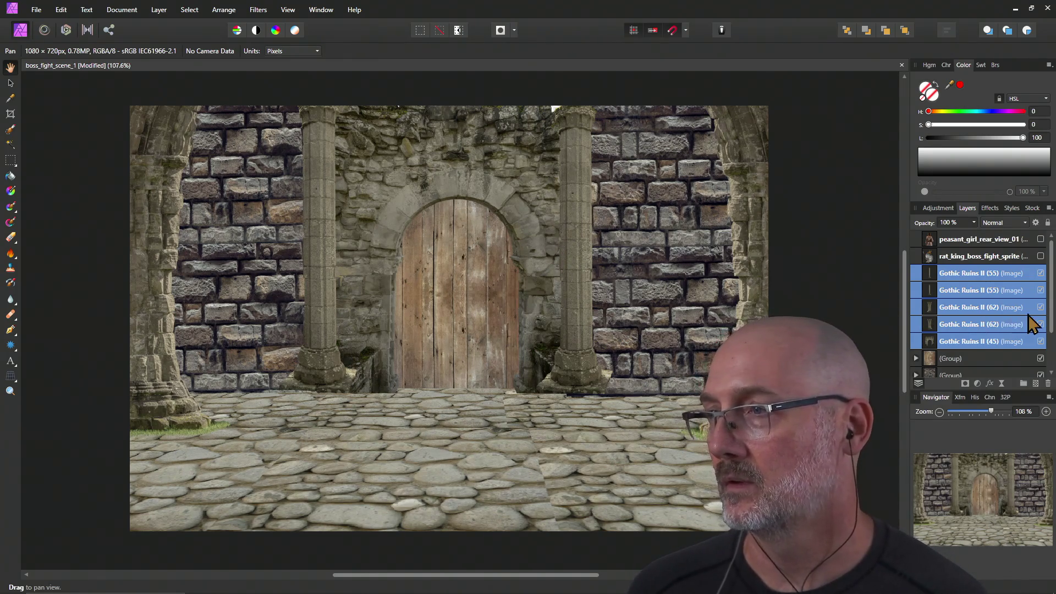
scroll(1049, 308, "down", 1)
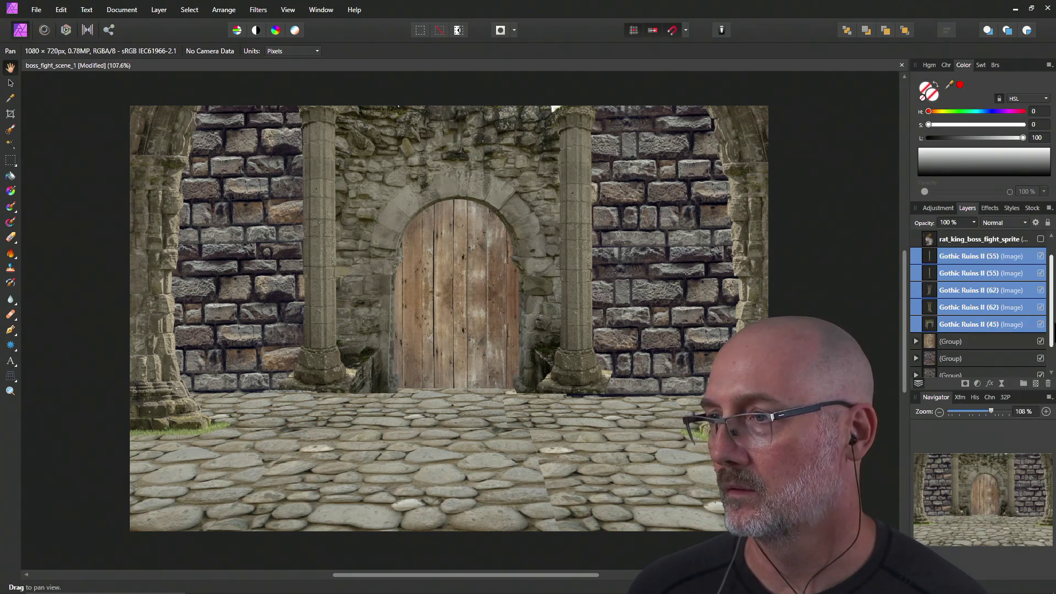
scroll(980, 302, "down", 2)
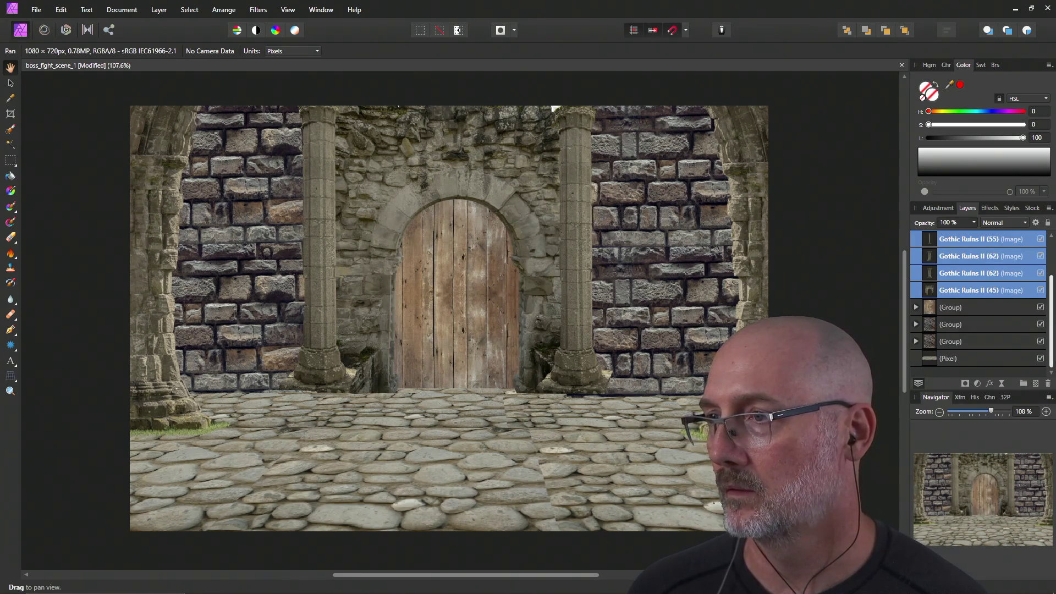
left_click(943, 326, "ctrl")
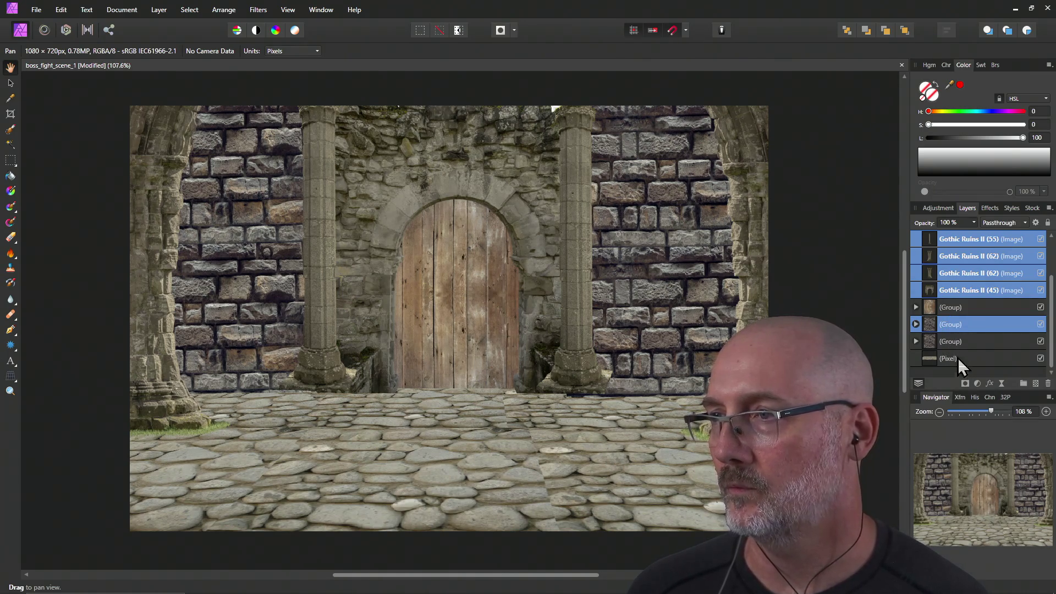
left_click(957, 343, "ctrl")
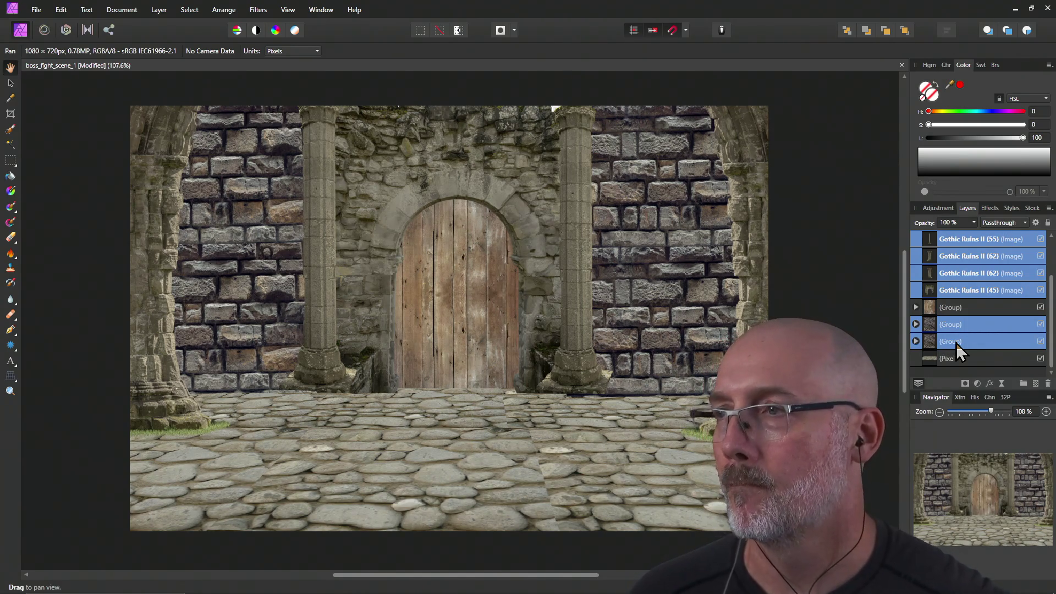
right_click(959, 265)
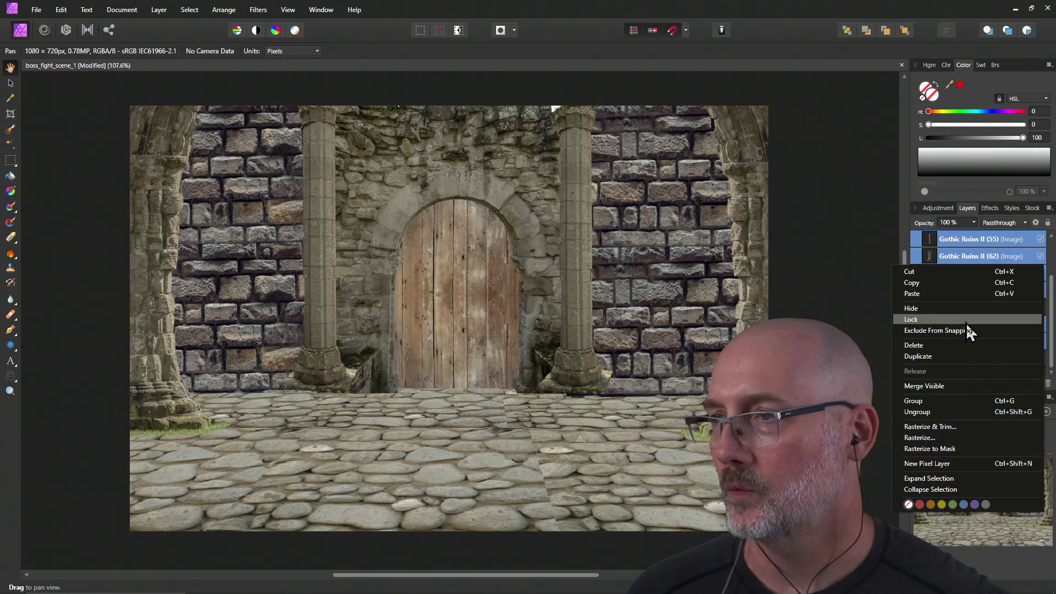
left_click(969, 400)
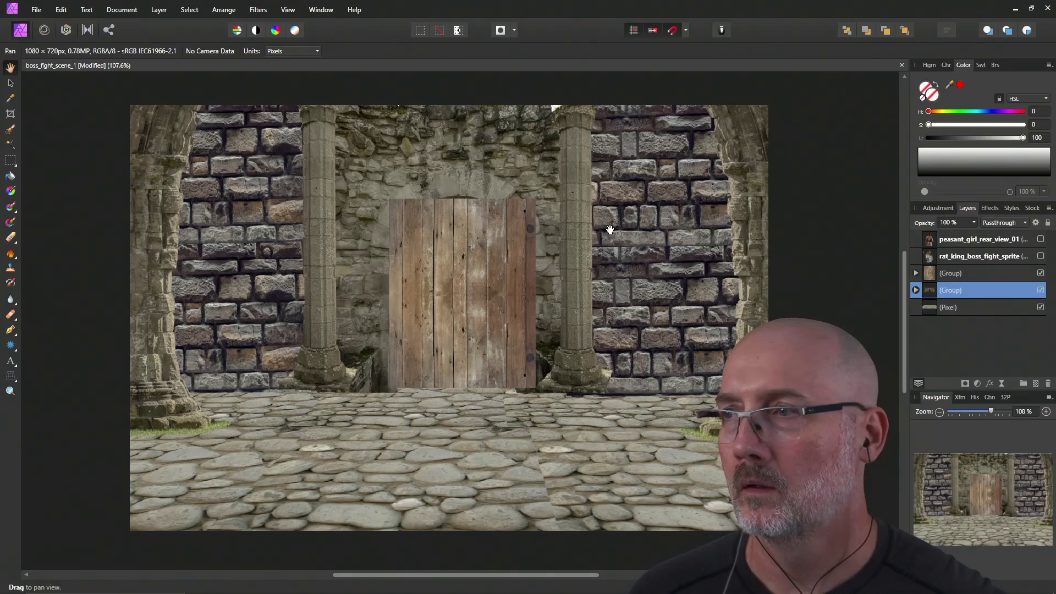
Expand the ruins group and drag its inner group out above its parent to the top level.
scroll(611, 231, "up", 1)
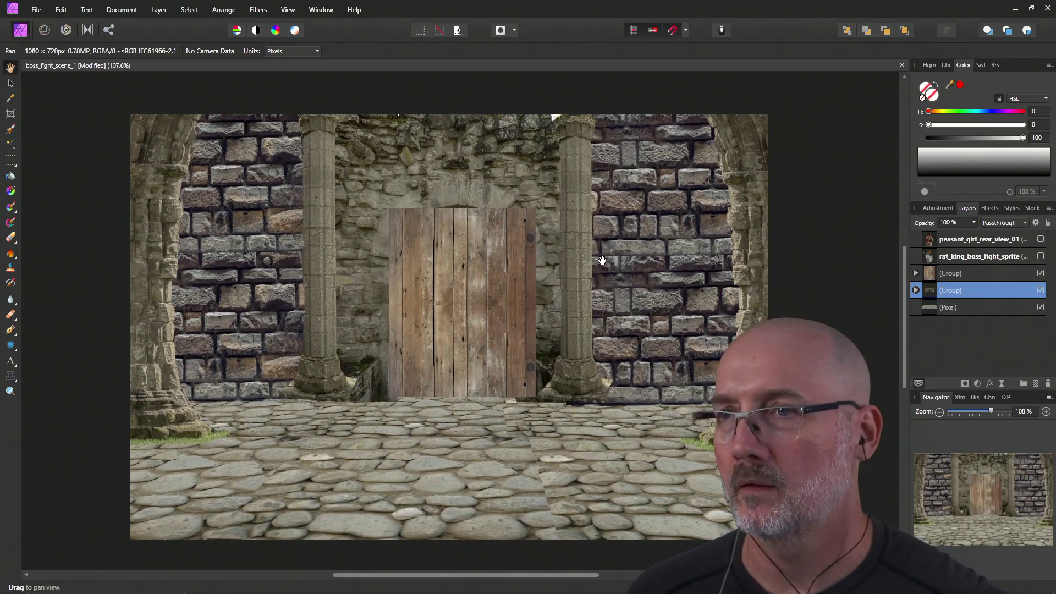
left_click(967, 275)
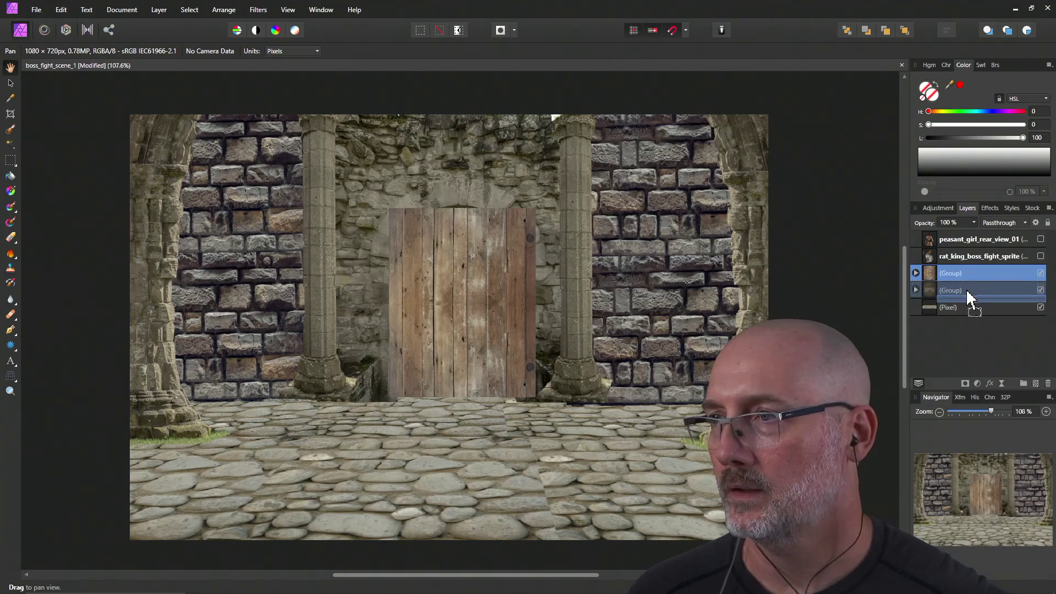
key("Delete")
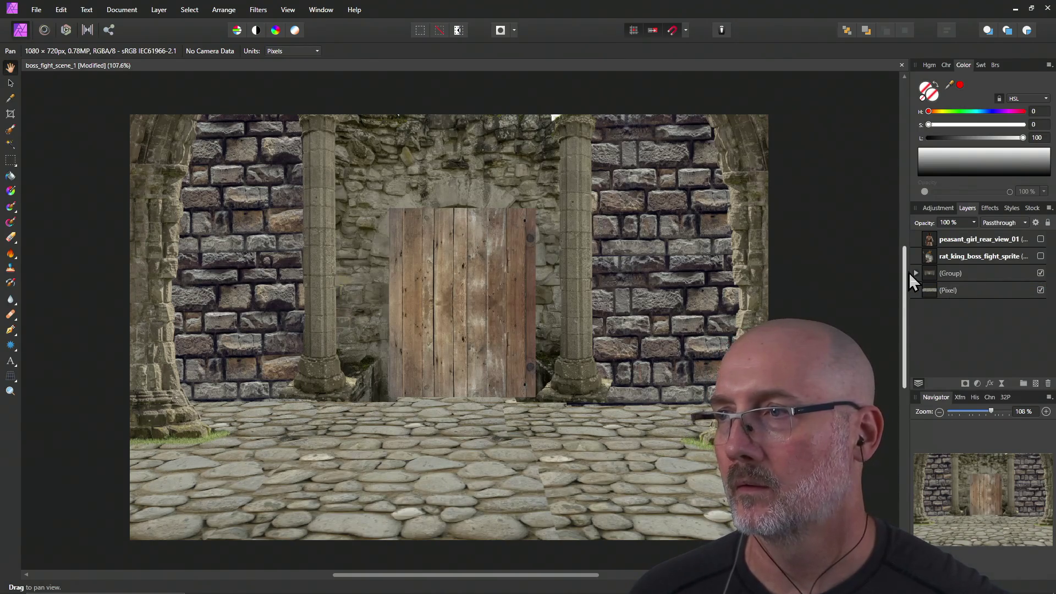
left_click(916, 272)
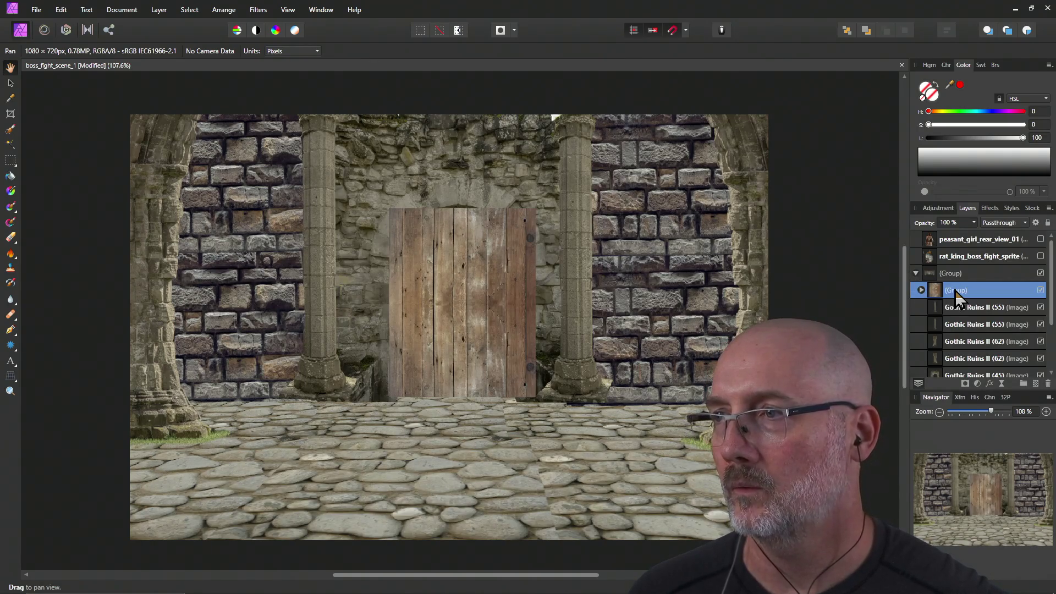
mouse_move(942, 295)
left_mouse_down()
mouse_move(920, 289)
mouse_move(947, 293)
mouse_move(928, 304)
left_mouse_up()
Collapse the moved group, check its layers, and select the top wall group.
left_click(917, 291)
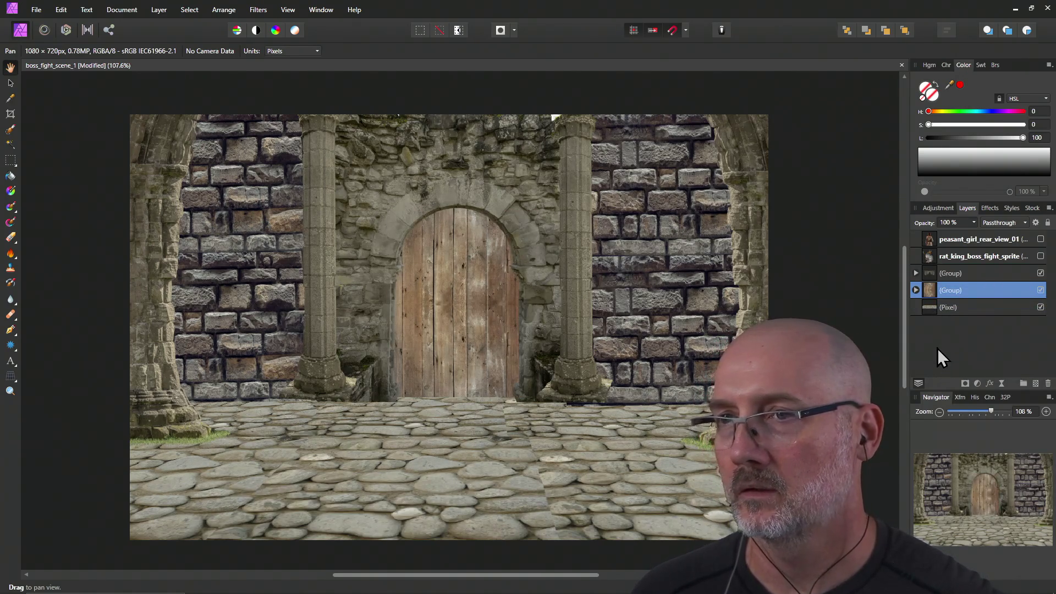
left_click(917, 291)
left_click(917, 290)
left_click(917, 290)
left_click(917, 290)
left_click(917, 291)
left_click(917, 291)
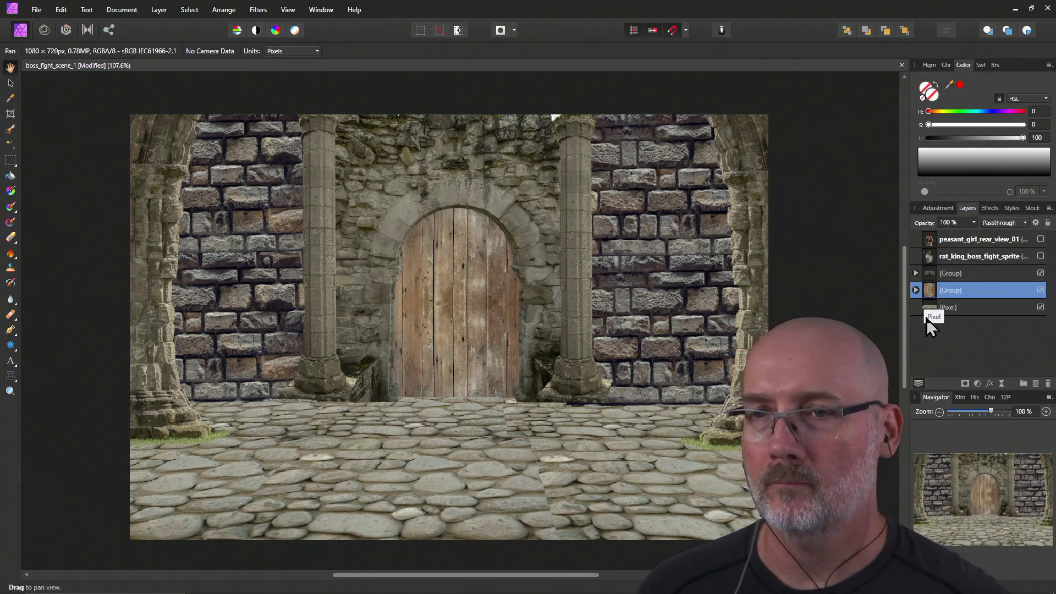
left_click(943, 273)
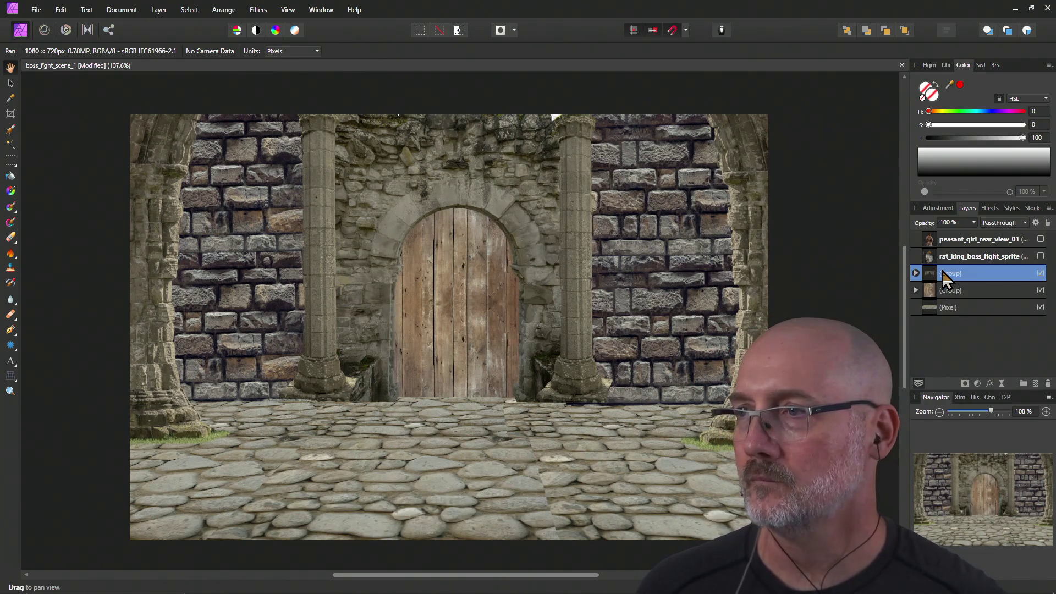
Lower the wall group about 34 px and raise the door group to sit in the arch.
key("v")
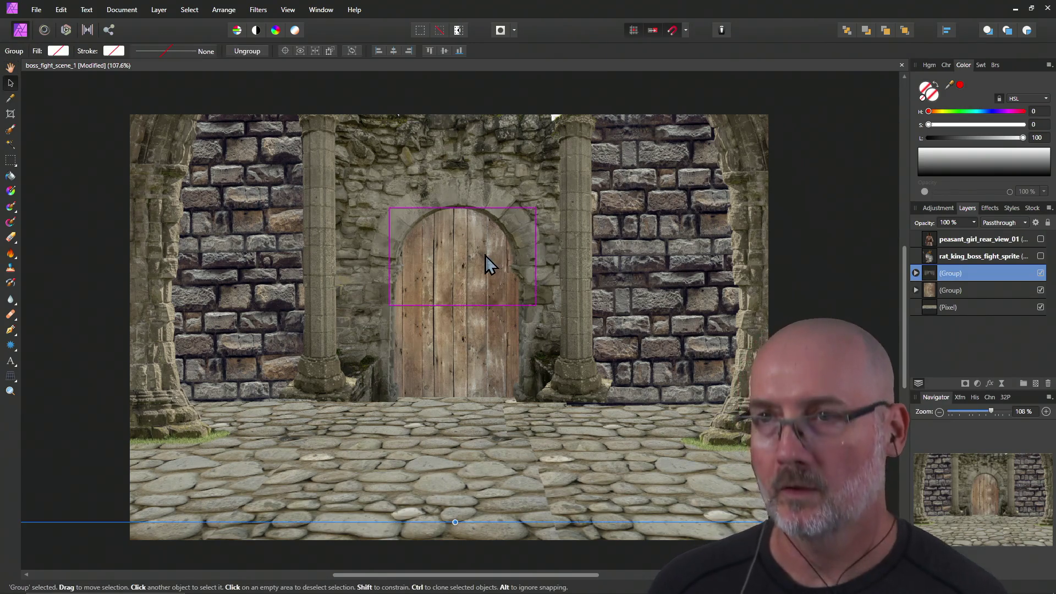
mouse_move(629, 264)
left_mouse_down()
mouse_move(626, 297)
mouse_move(628, 226)
mouse_move(632, 265)
mouse_move(633, 250)
left_mouse_up()
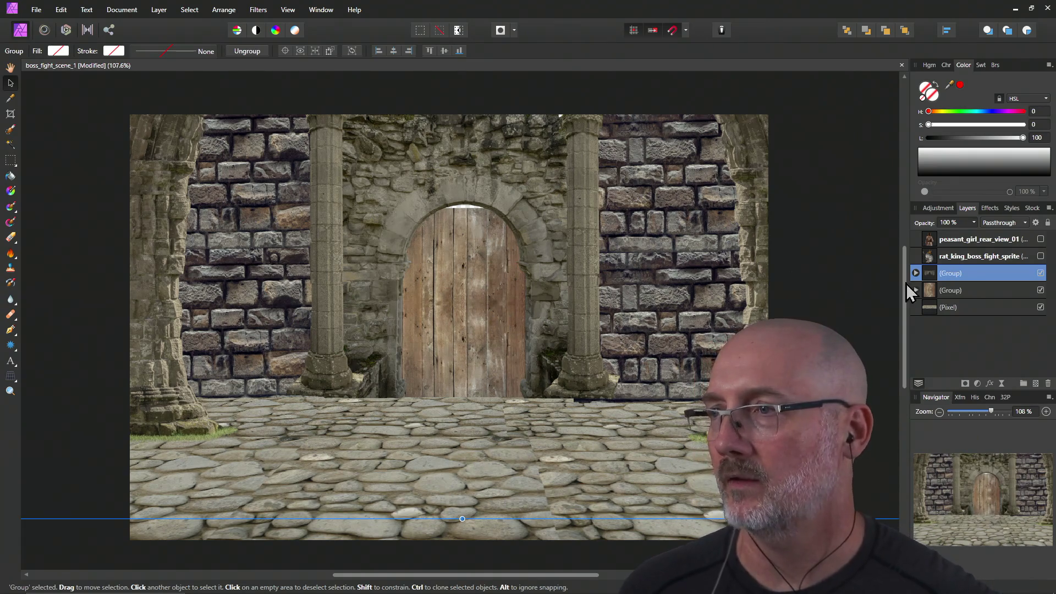
left_click(946, 292)
mouse_move(440, 344)
left_mouse_down()
mouse_move(443, 328)
mouse_move(446, 336)
left_mouse_up()
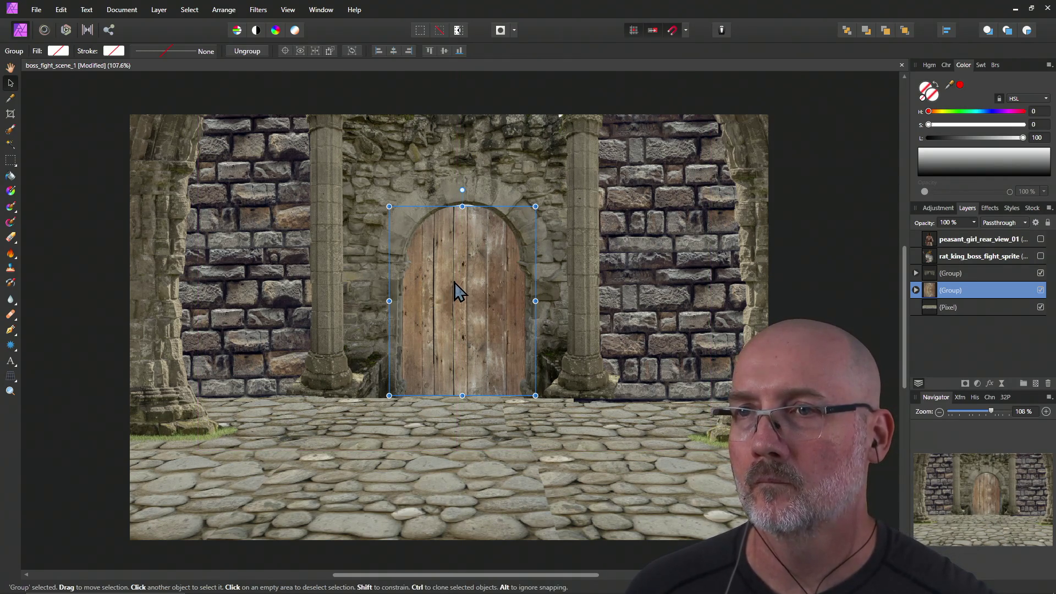
left_click_drag(454, 283, 455, 278)
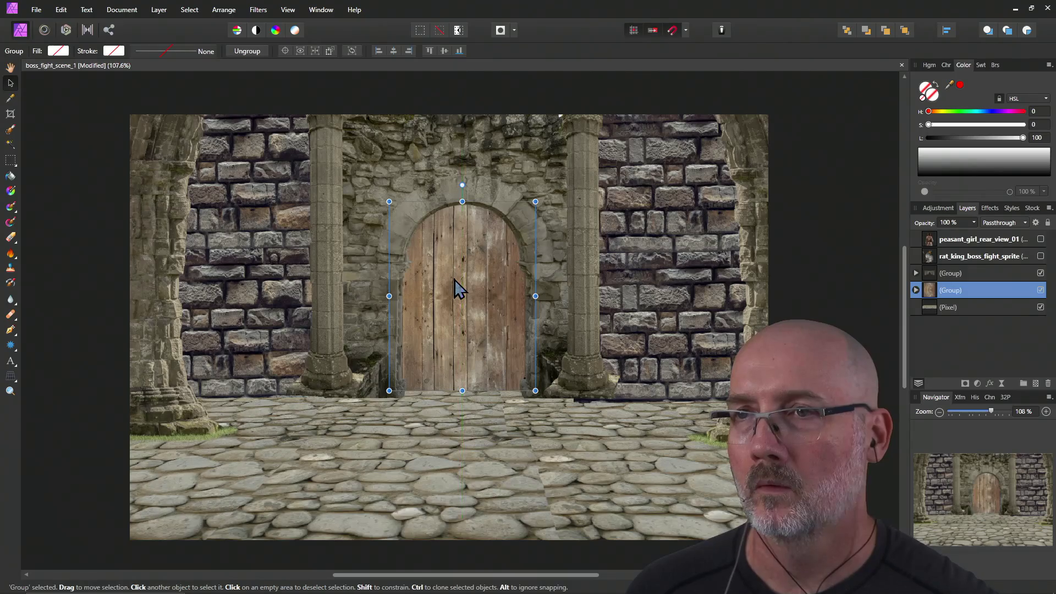
Reselect the wall group, save the document, and select the cobblestone floor layer.
left_click(817, 229)
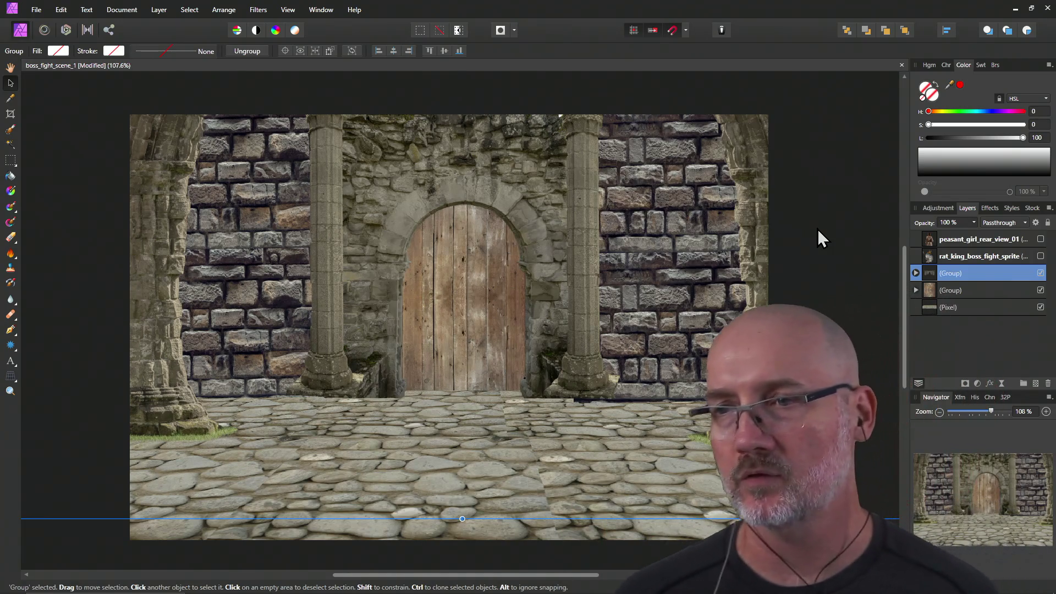
key("ctrl+s")
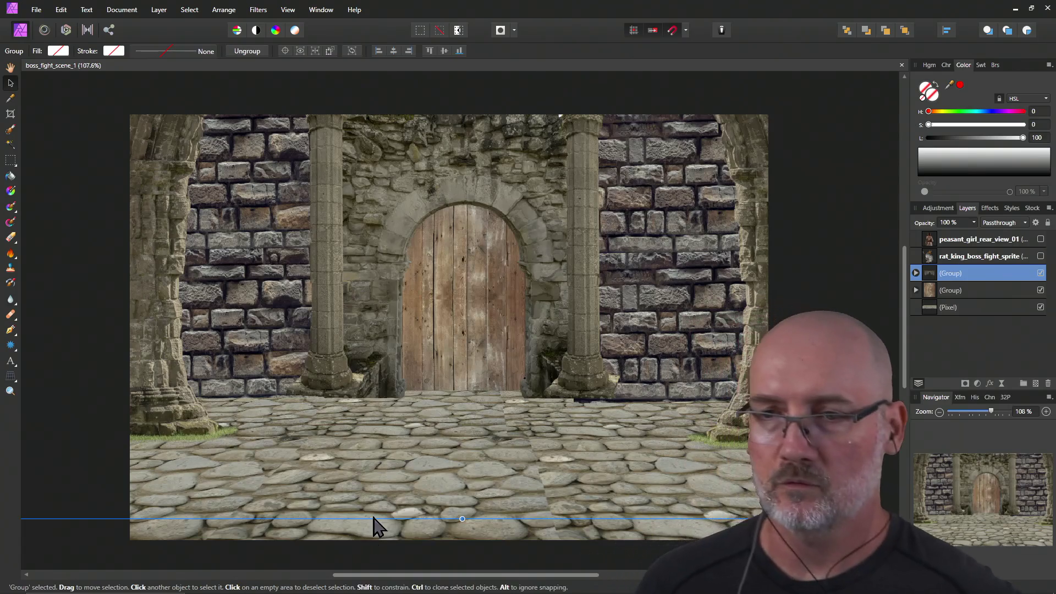
left_click(373, 529)
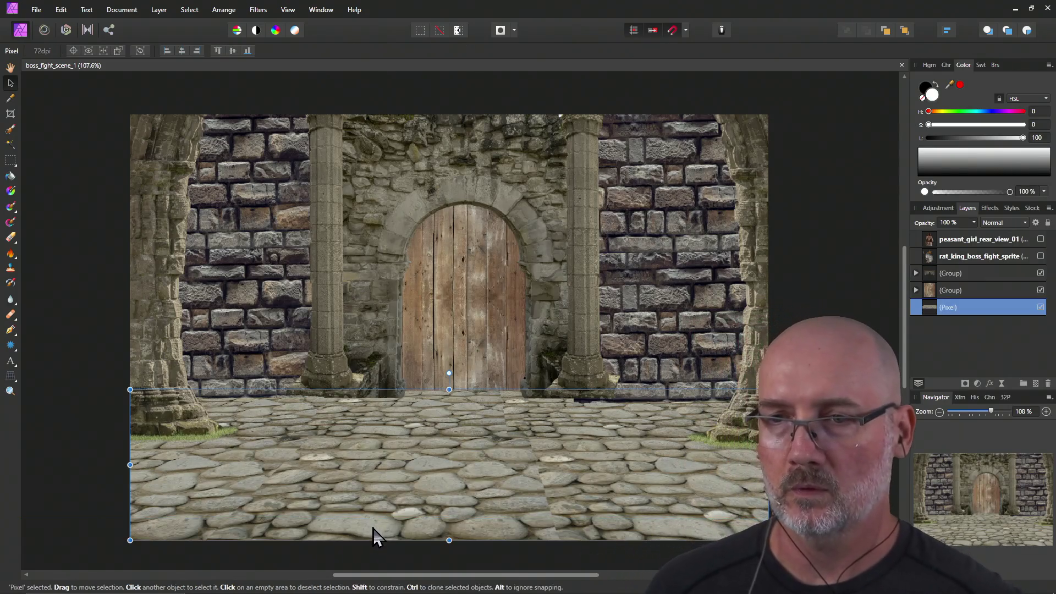
Brighten the cobblestones near the floor's centre with the Dodge brush.
left_click(14, 261)
left_click(61, 253)
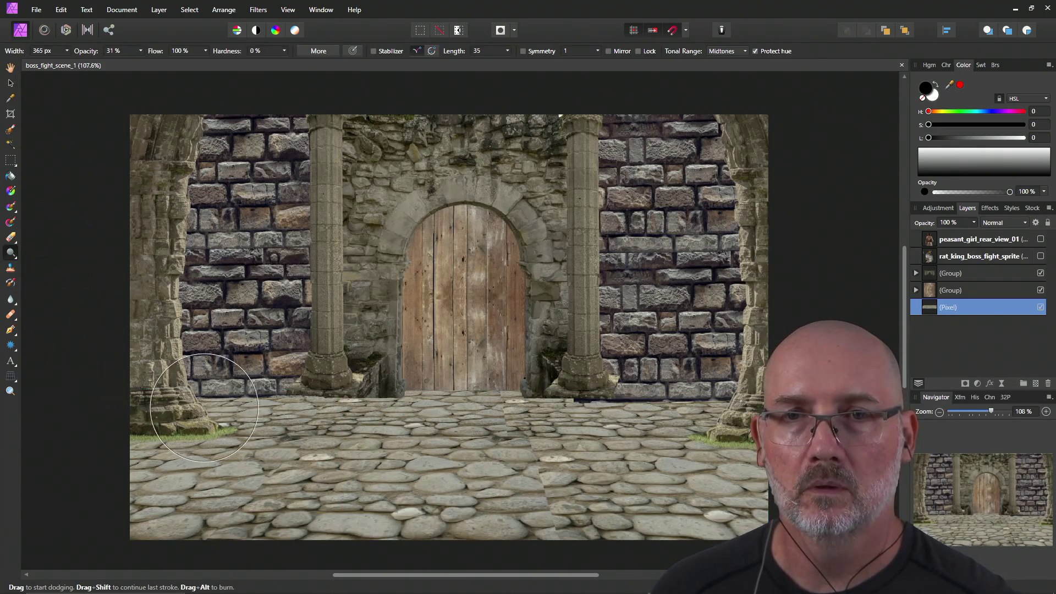
left_click_drag(371, 467, 320, 458)
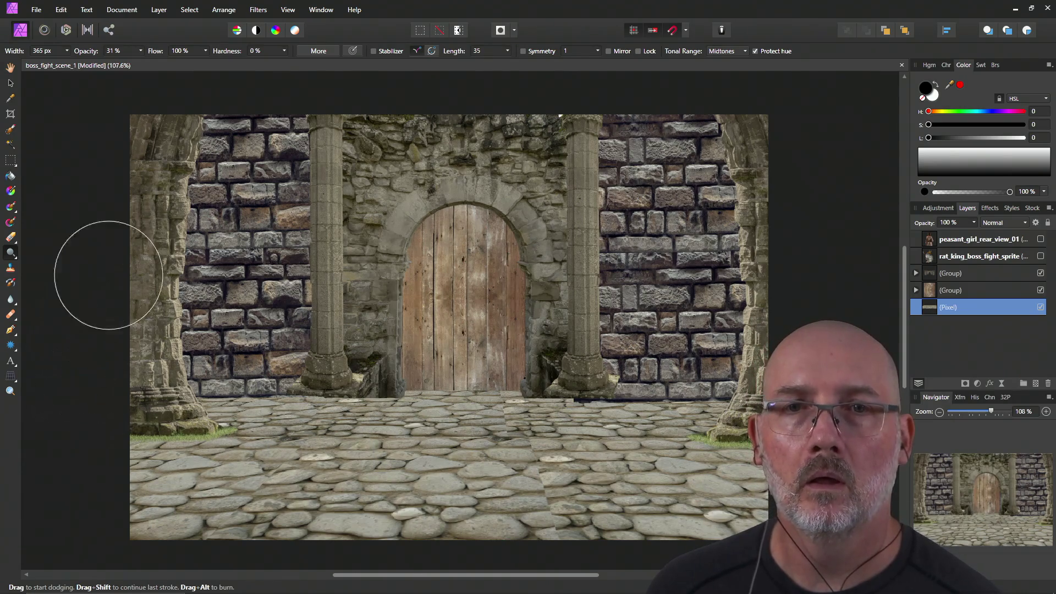
Darken a patch of cobblestones with the Burn brush, then select the group above the floor layer.
left_click(11, 254)
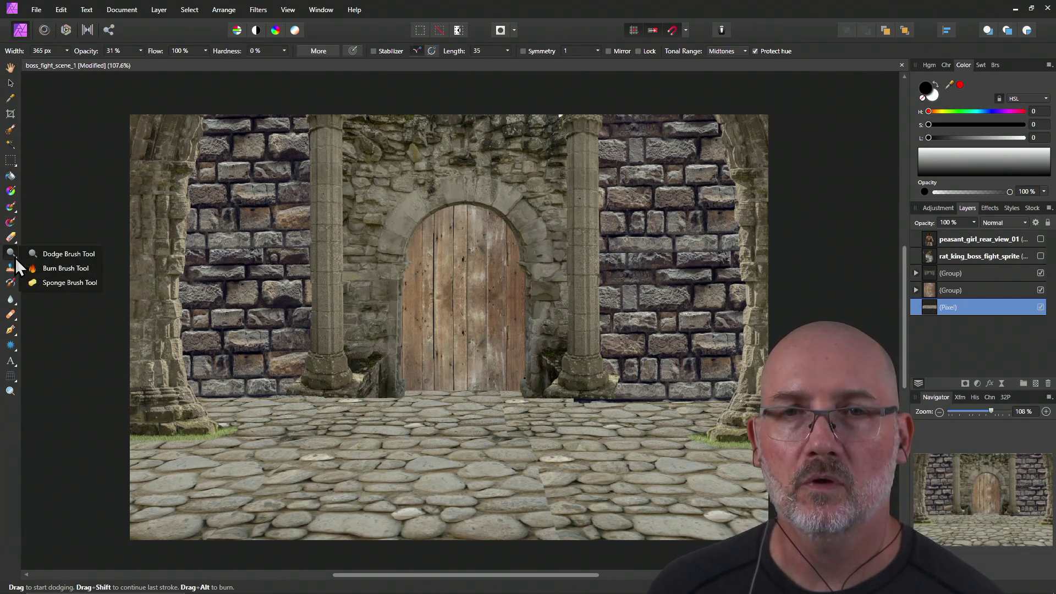
left_click(60, 269)
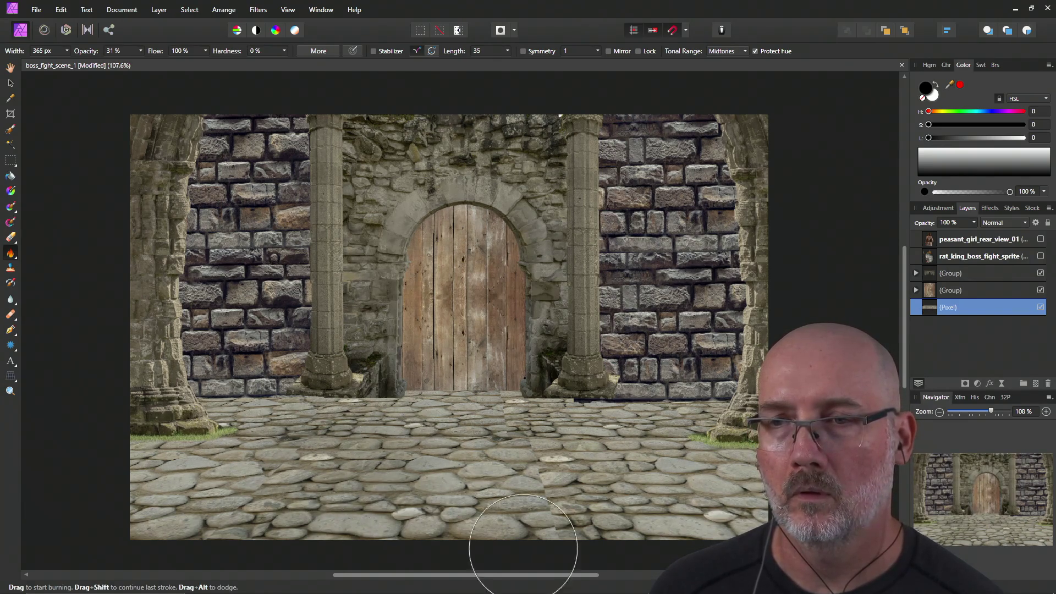
left_click(386, 485)
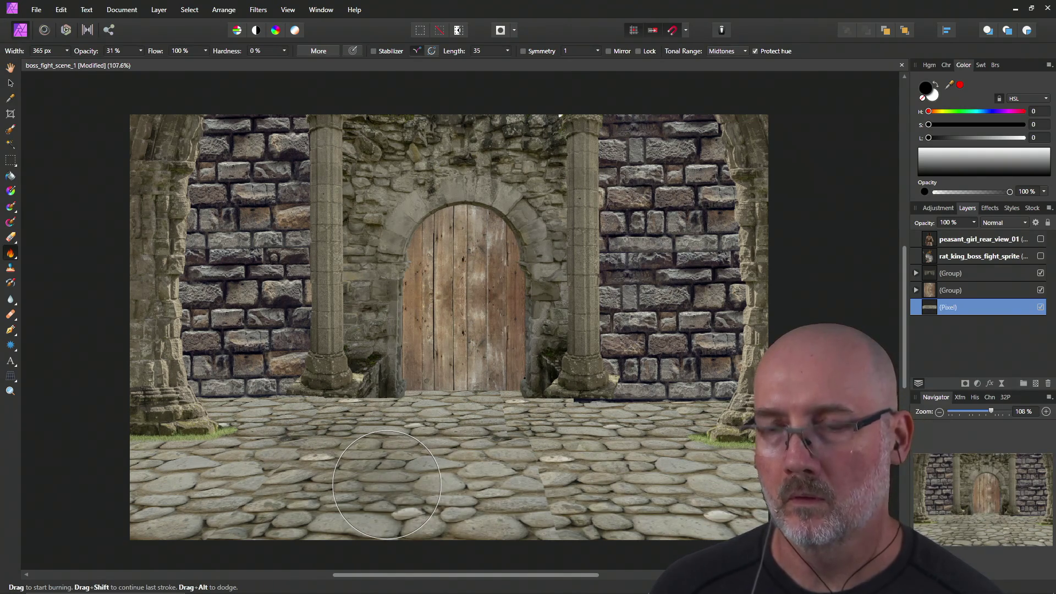
key("alt+]")
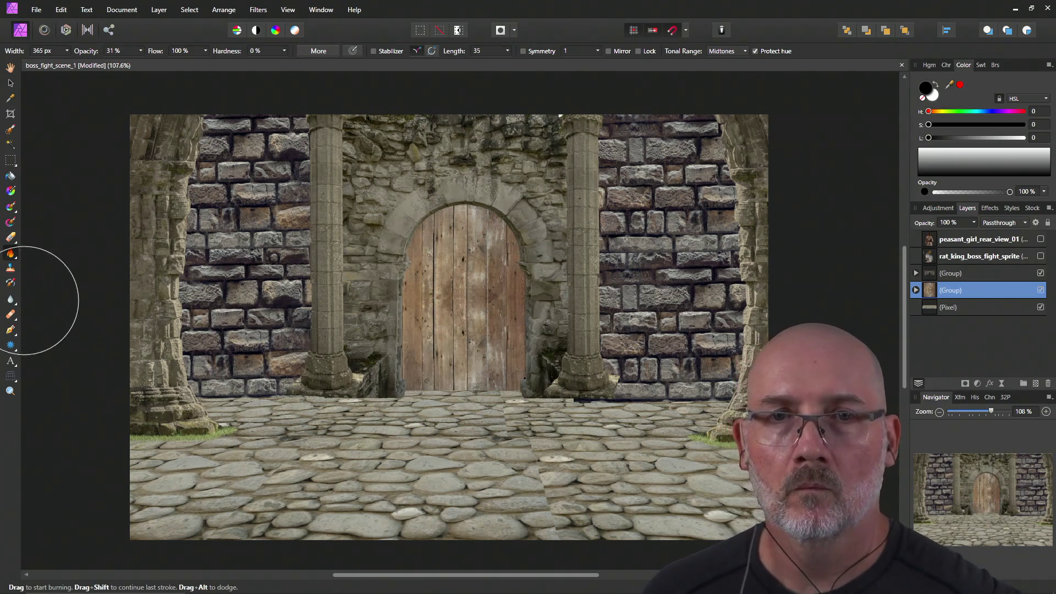
left_click(11, 254)
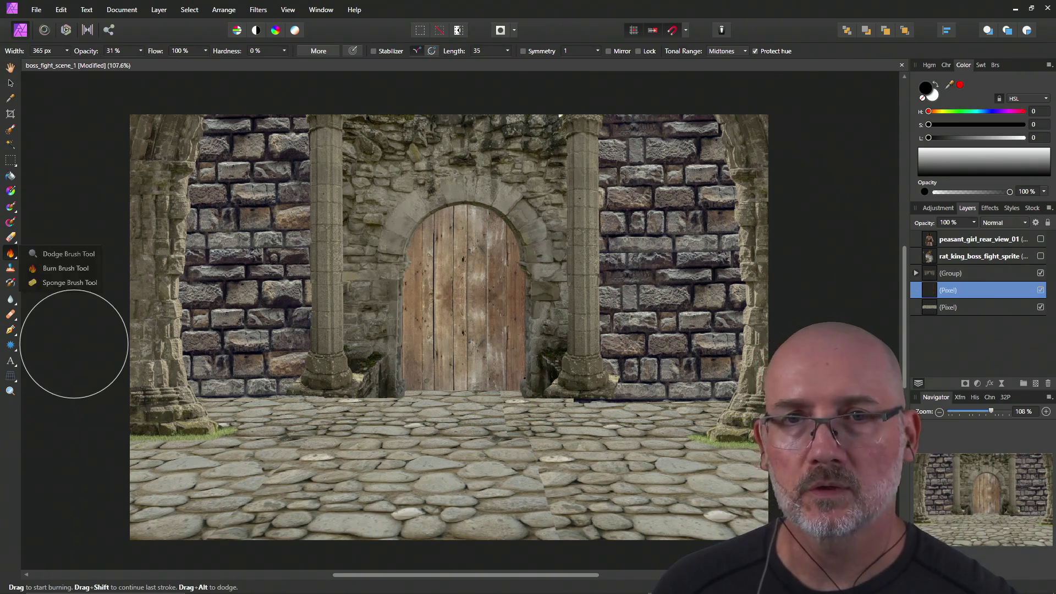
Dismiss the rasterize notification and undo the automatic rasterizing of the door group.
left_click(440, 308)
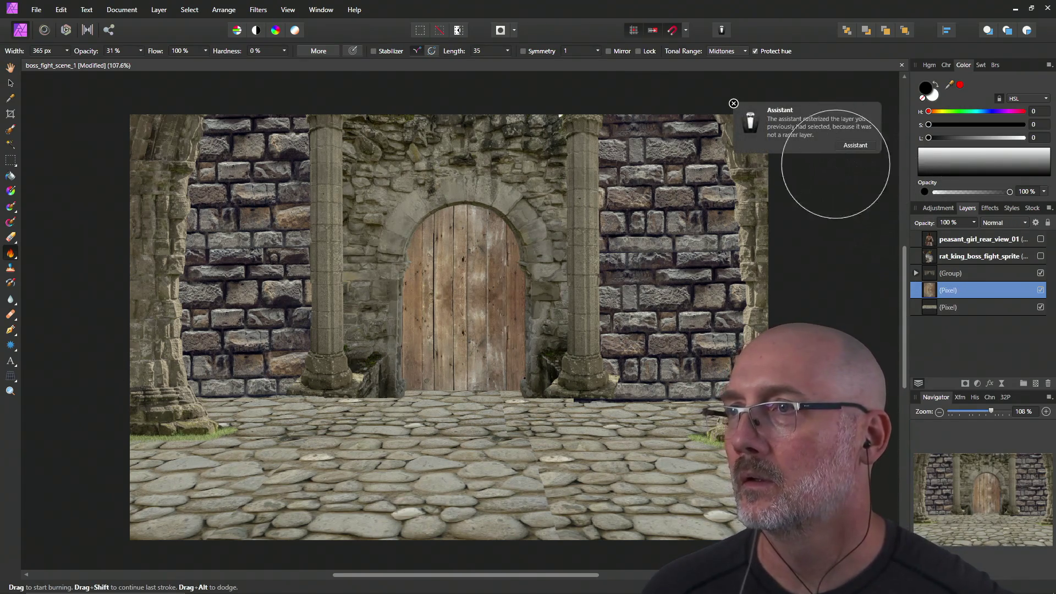
left_click(734, 103)
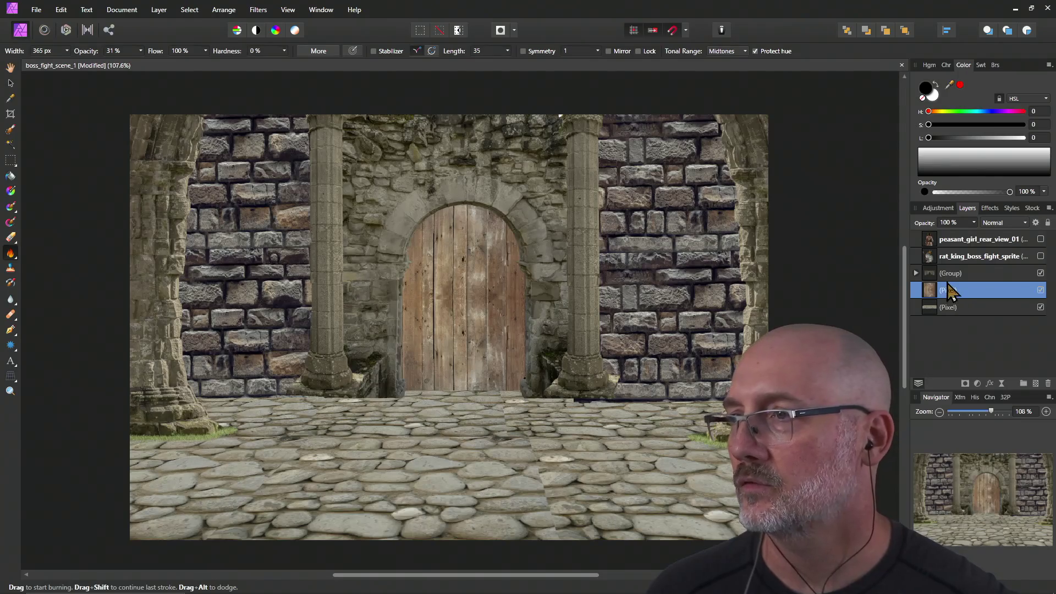
left_click(933, 309)
left_click(930, 291)
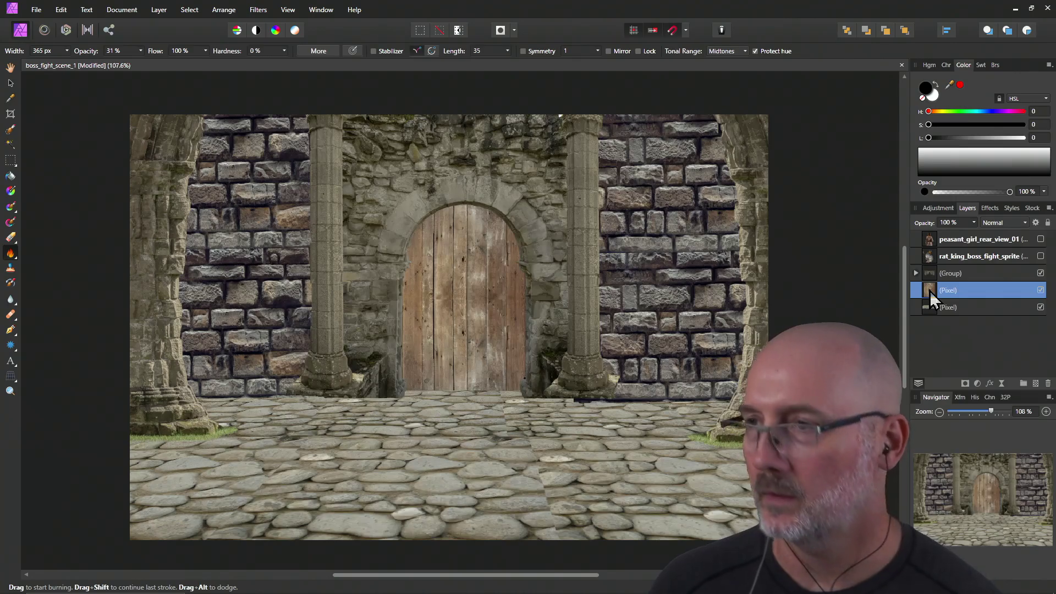
key("ctrl+g")
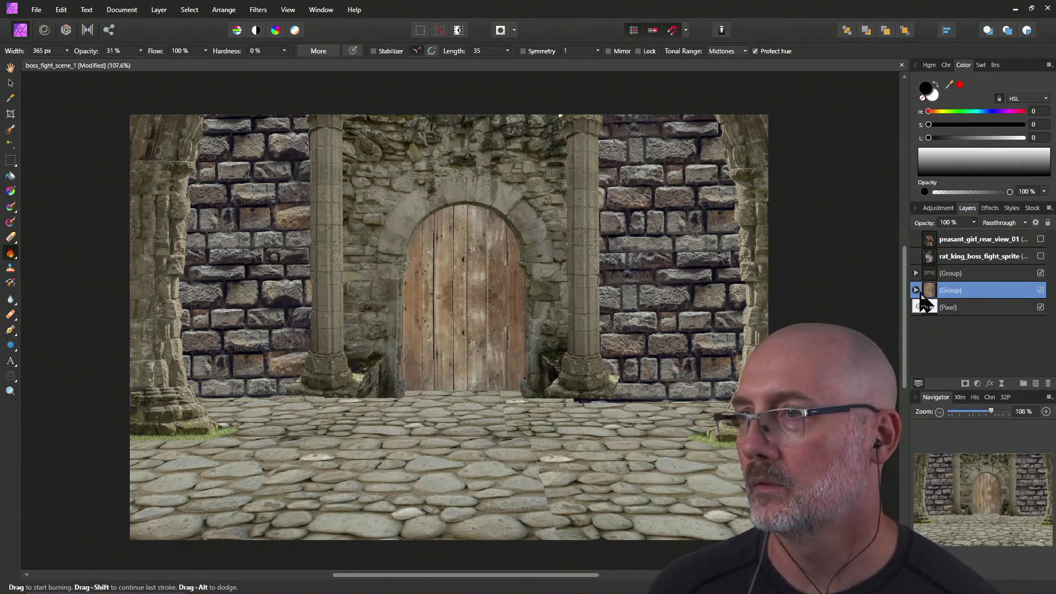
Add a new empty pixel layer above the door group, then undo it.
right_click(929, 292)
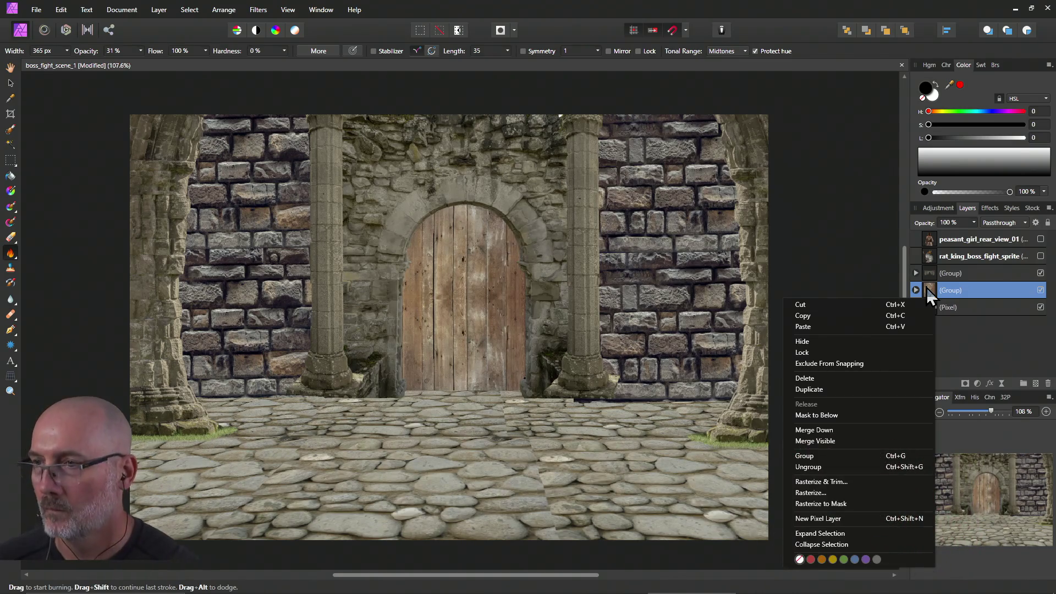
left_click(890, 520)
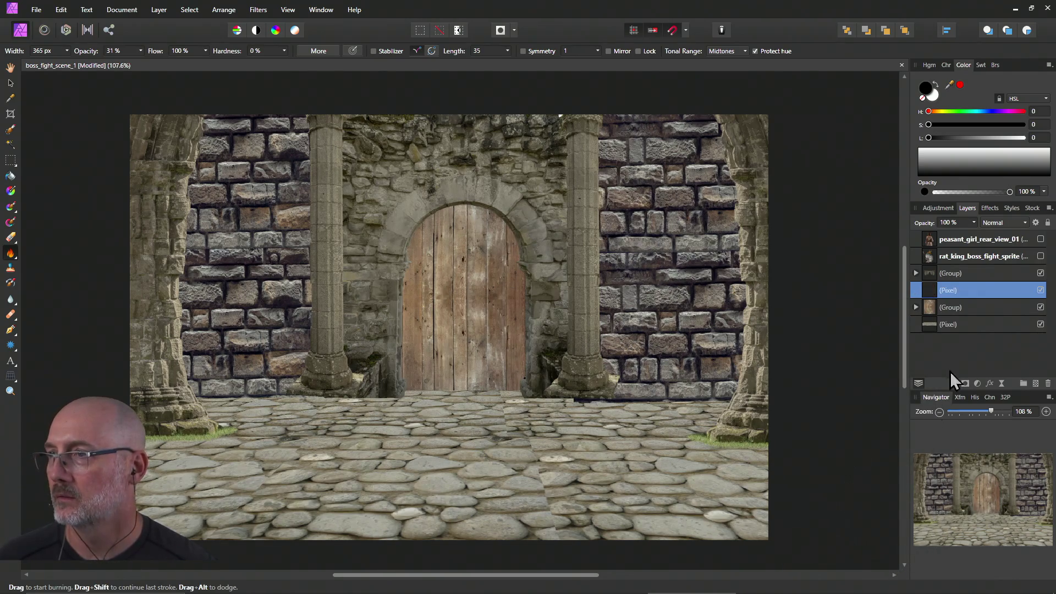
right_click(945, 295)
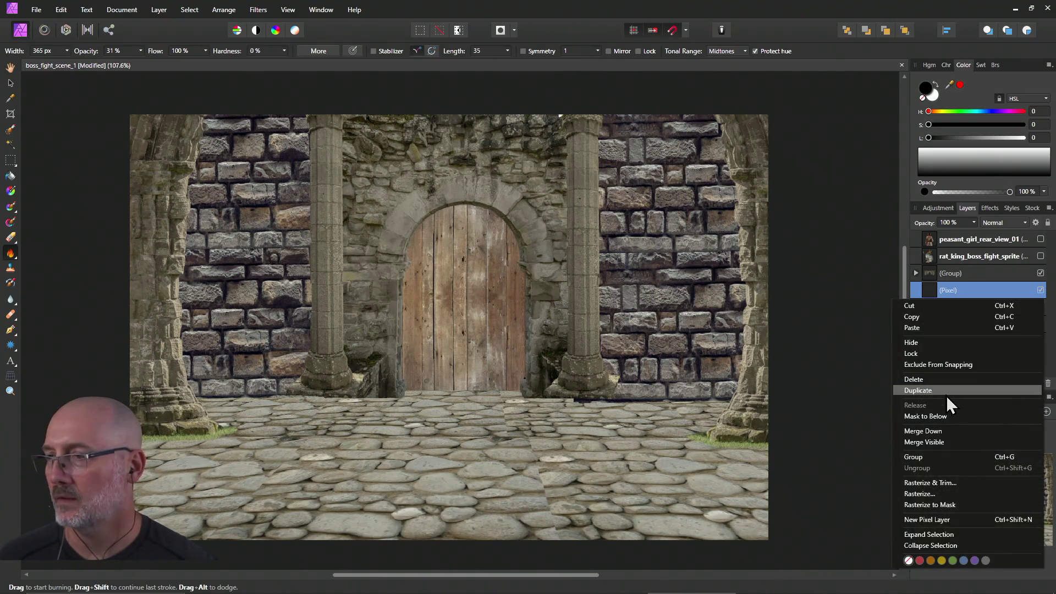
key("ctrl+g")
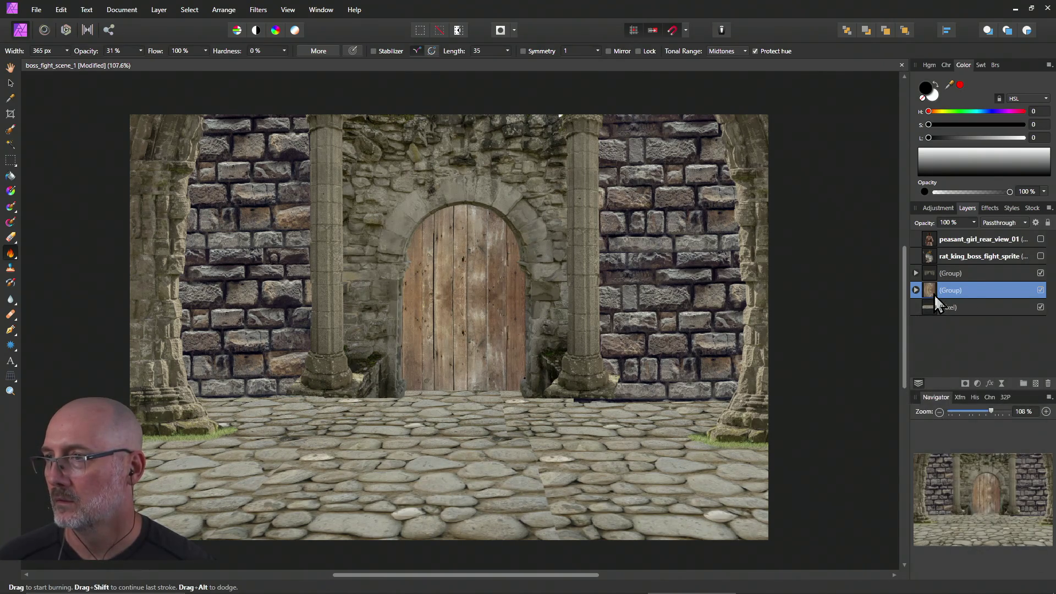
Rasterize the door group and the stone wall group into single pixel layers.
right_click(932, 293)
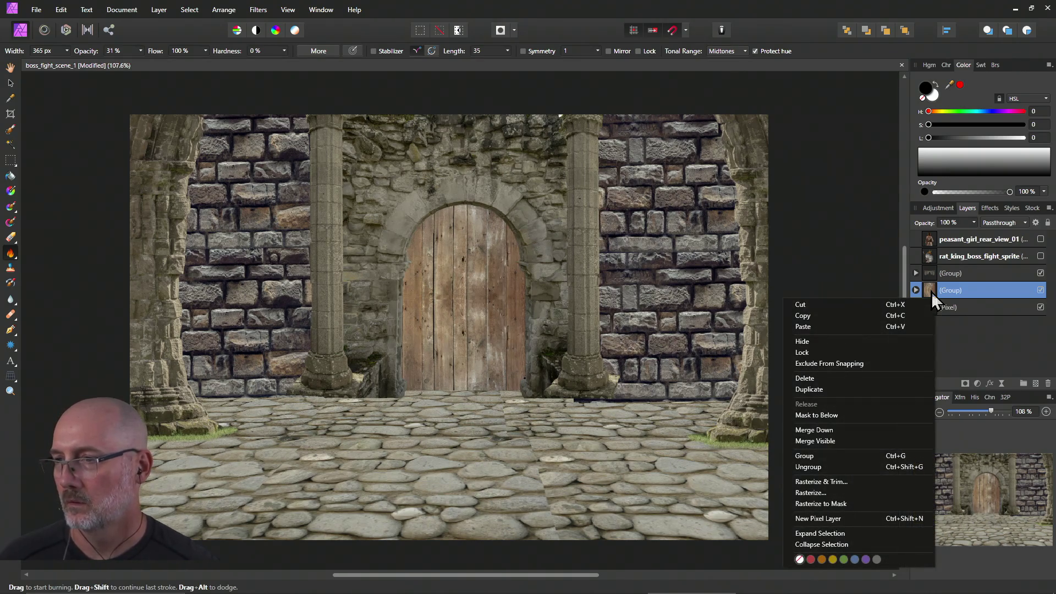
left_click(897, 494)
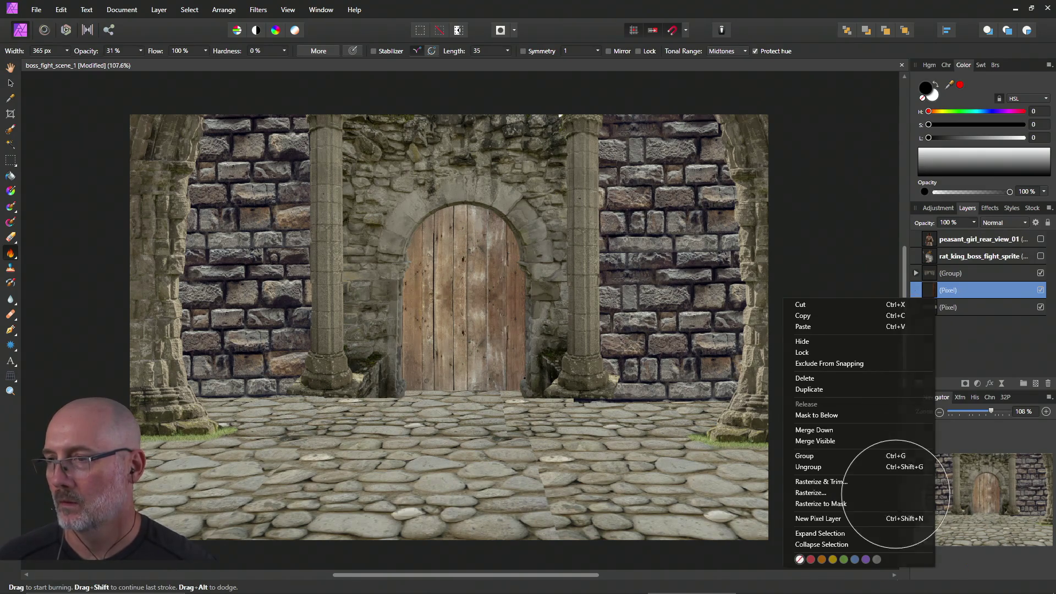
left_click(952, 276)
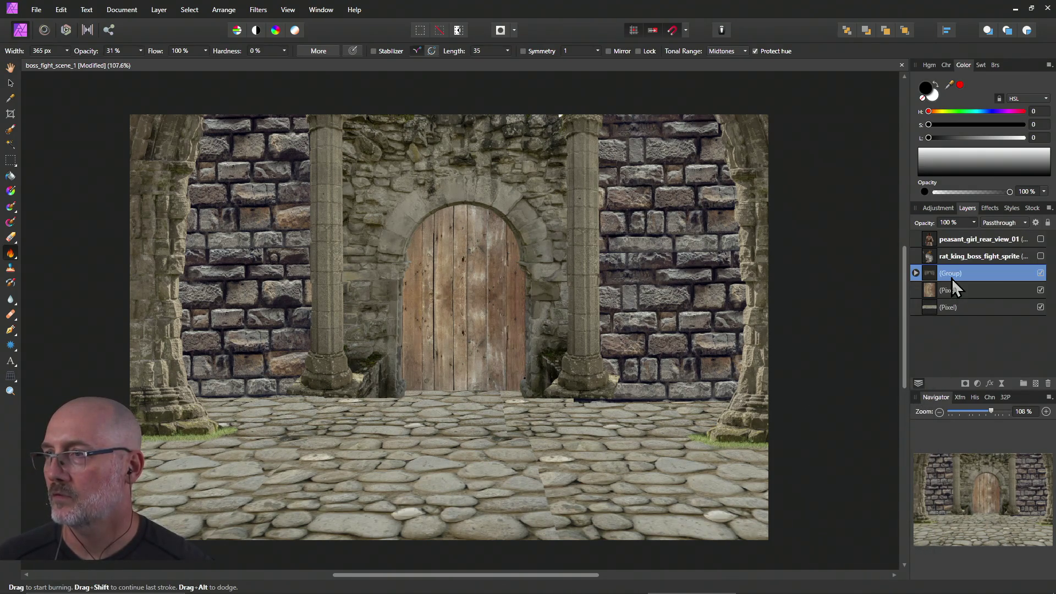
right_click(943, 275)
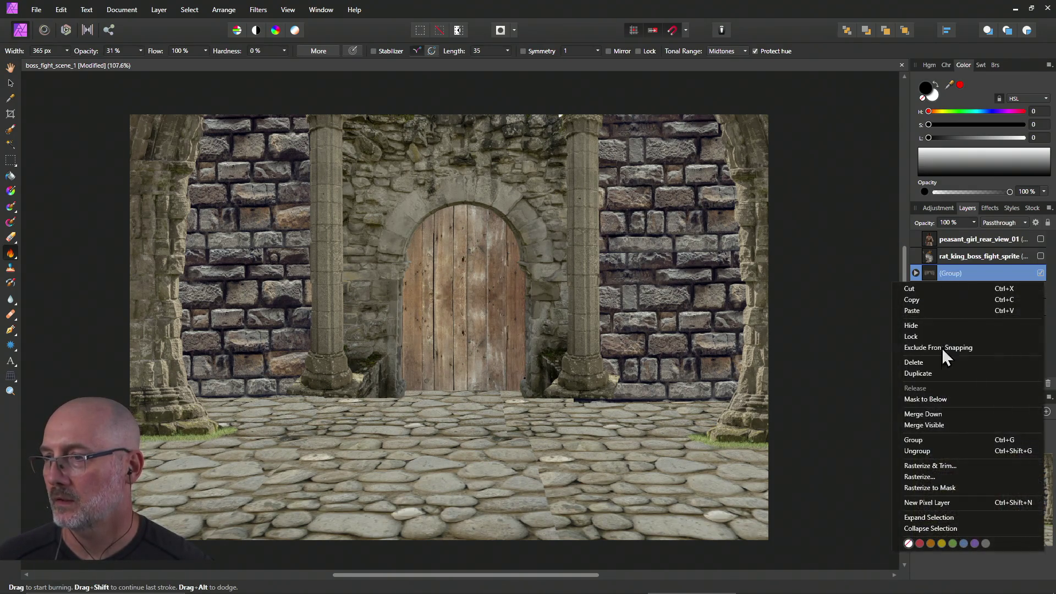
left_click(945, 476)
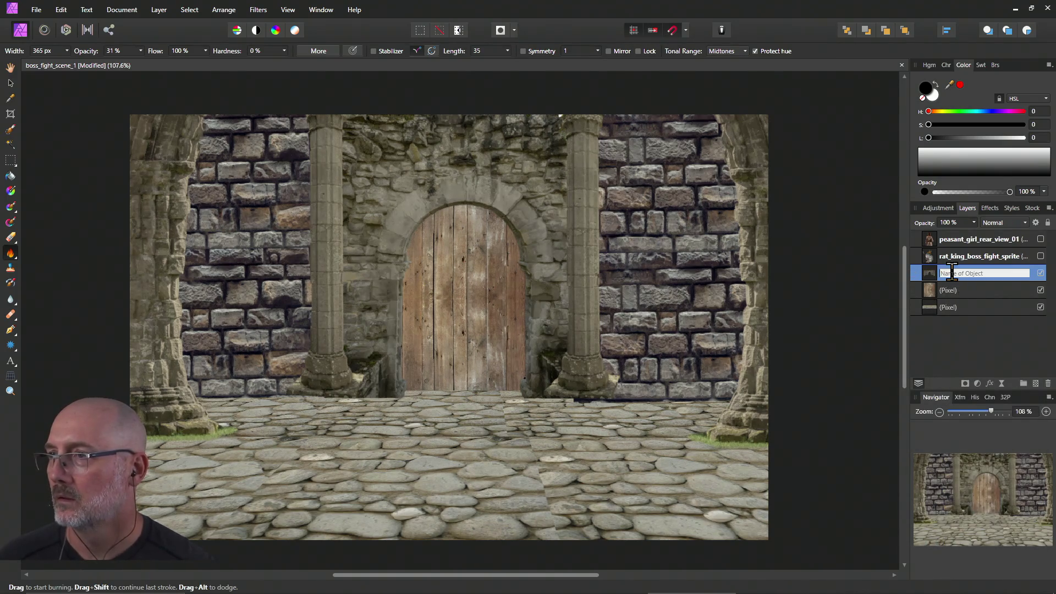
Nudge the stone wall layer slightly left and up, and shift the cobblestone floor slightly.
left_click(952, 295)
left_click(935, 273)
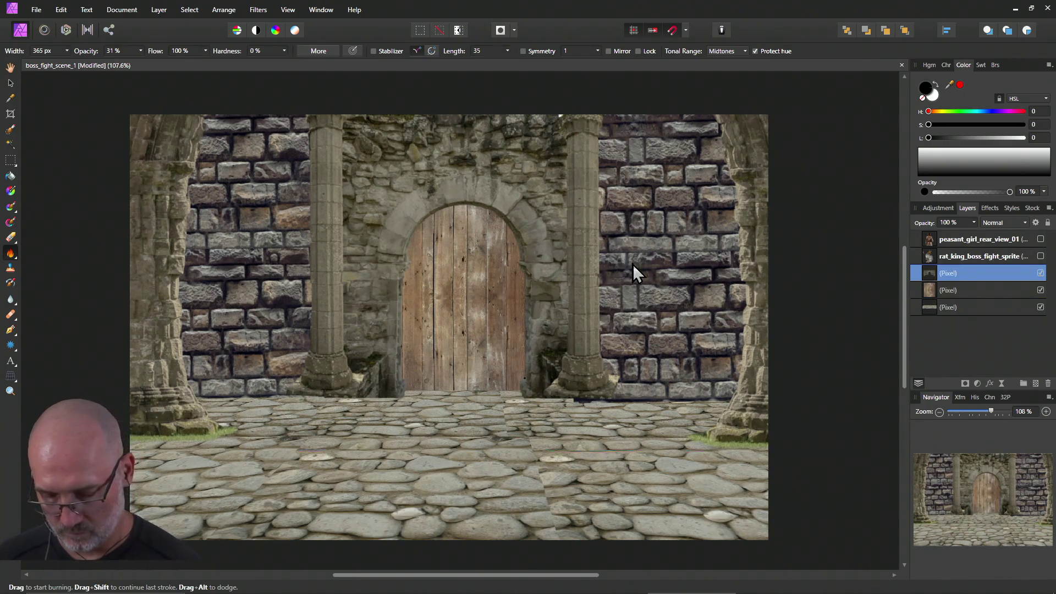
key("v")
mouse_move(645, 263)
left_mouse_down()
mouse_move(643, 302)
mouse_move(637, 262)
left_mouse_up()
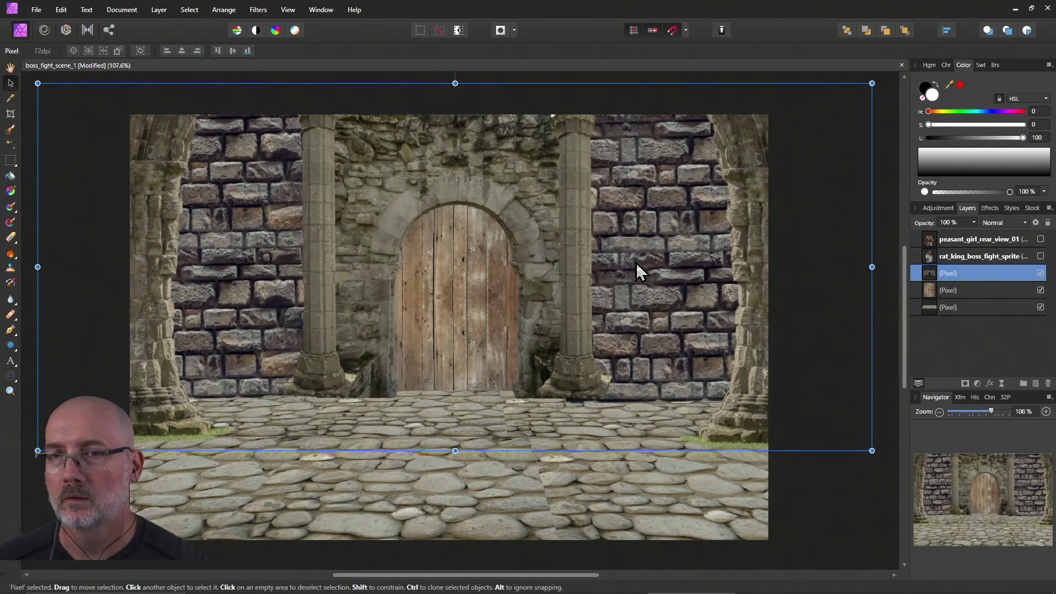
key("shift+Left")
left_click_drag(622, 326, 626, 326)
left_click_drag(557, 479, 554, 481)
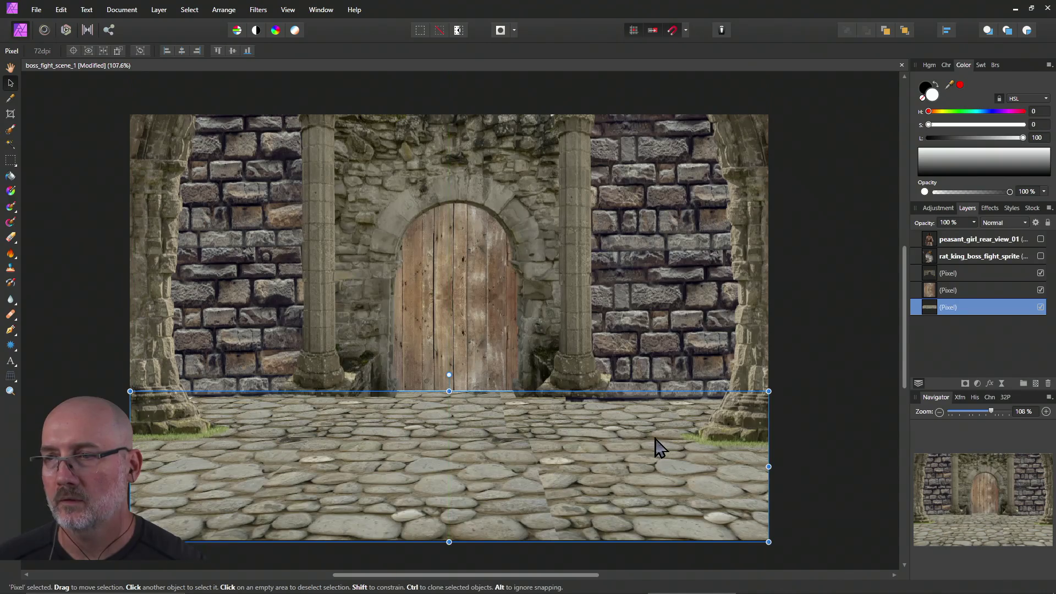
Slide the arched door layer slightly left toward the centre, then select the stone wall layer.
left_click(827, 414)
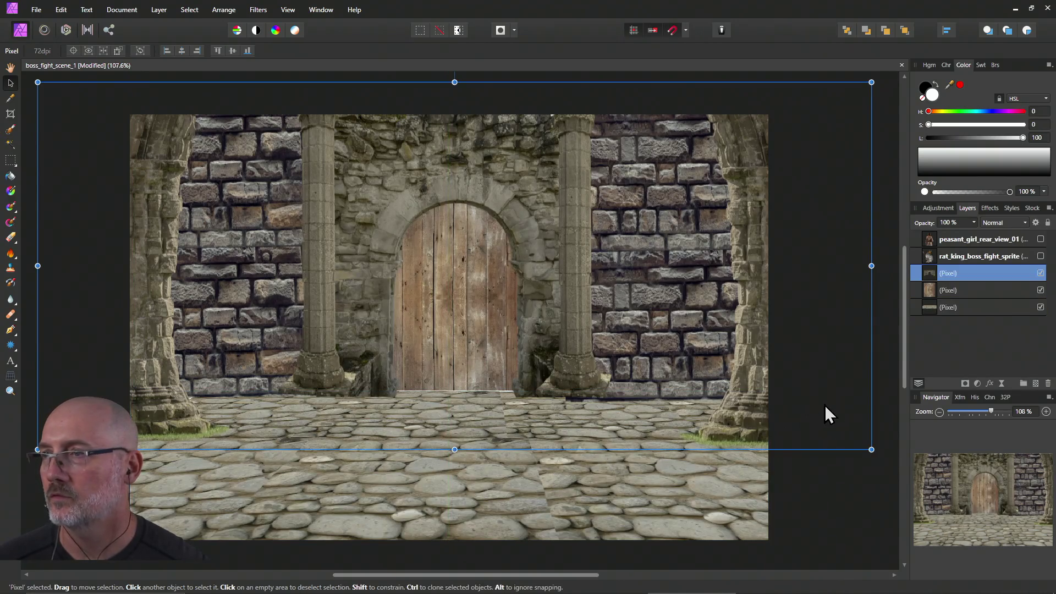
left_click(947, 309)
left_click(949, 293)
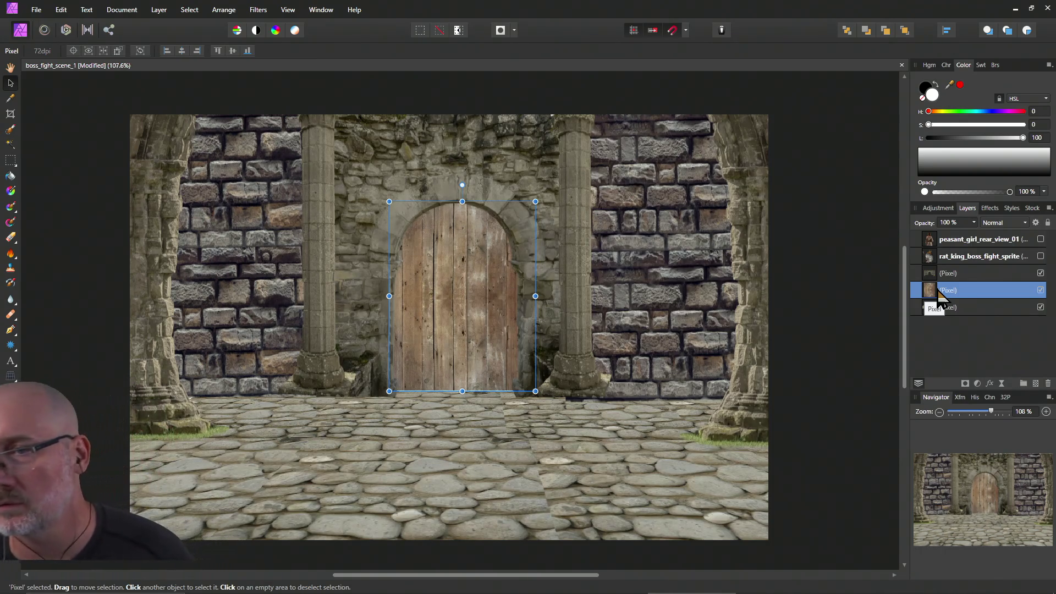
left_click_drag(480, 327, 473, 328)
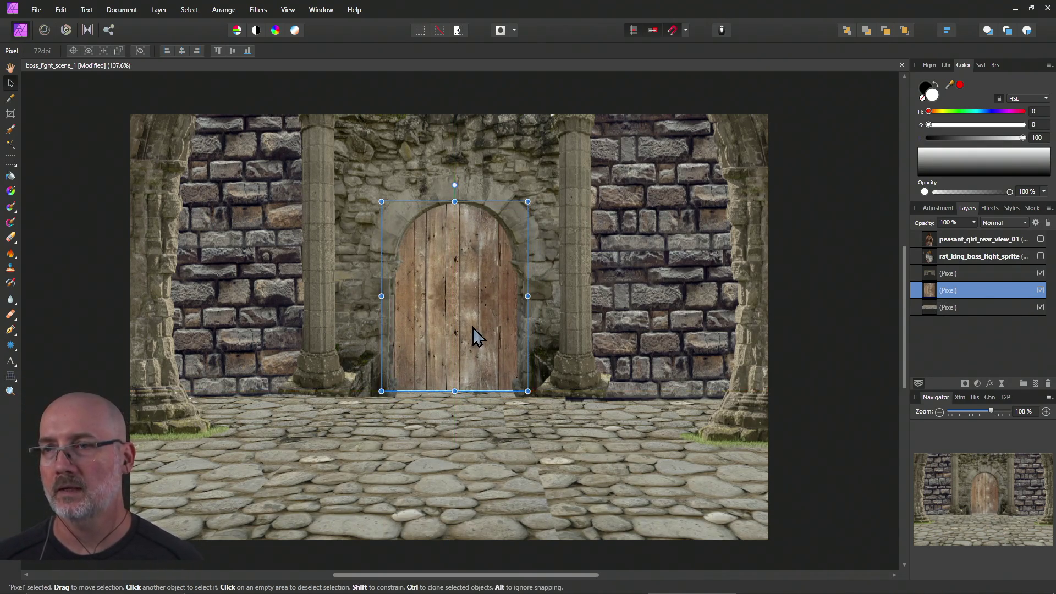
left_click(599, 311)
right_click(598, 311)
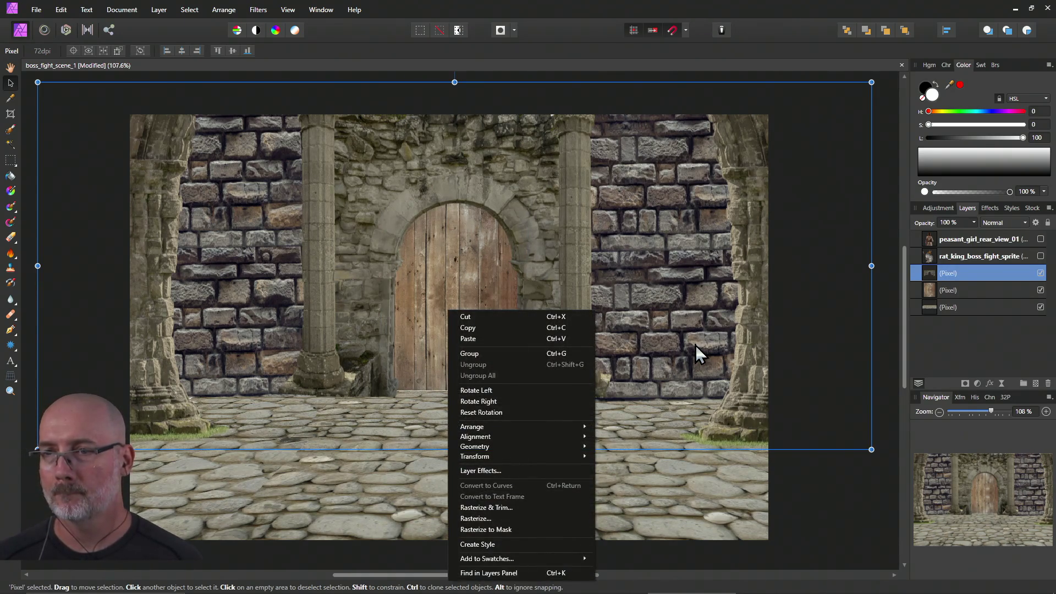
Add a black Color Overlay to the stone wall, trying Darken blending at about 32% opacity.
left_click(508, 470)
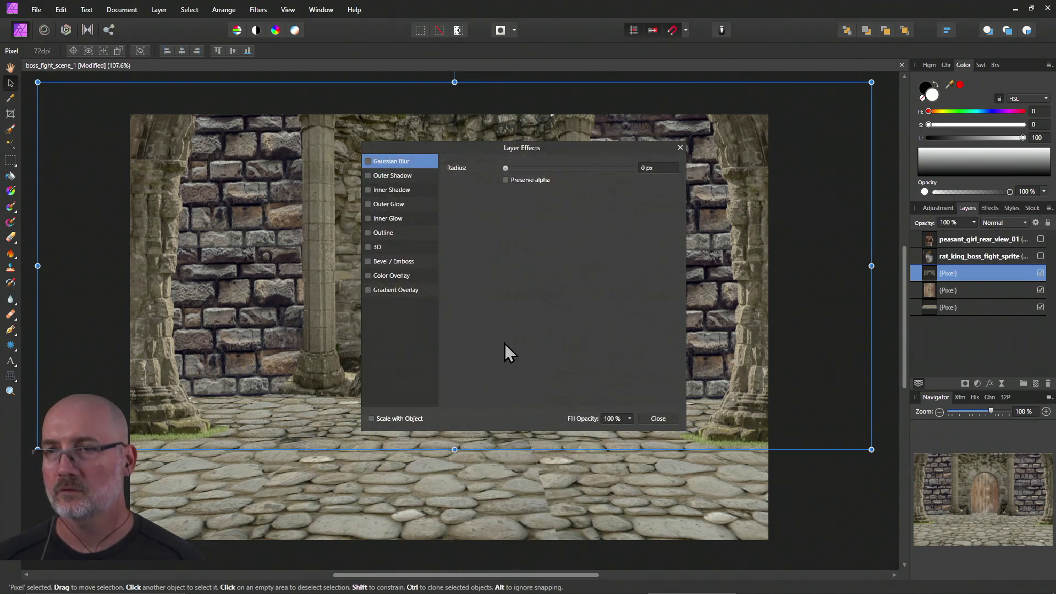
mouse_move(467, 154)
left_mouse_down()
mouse_move(722, 185)
mouse_move(798, 220)
left_mouse_up()
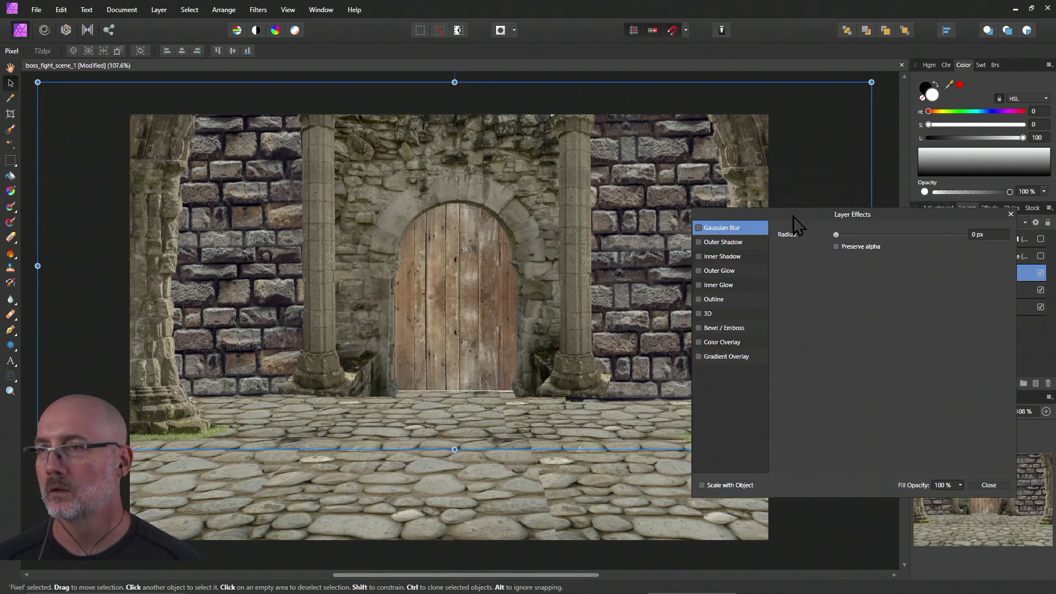
left_click(708, 344)
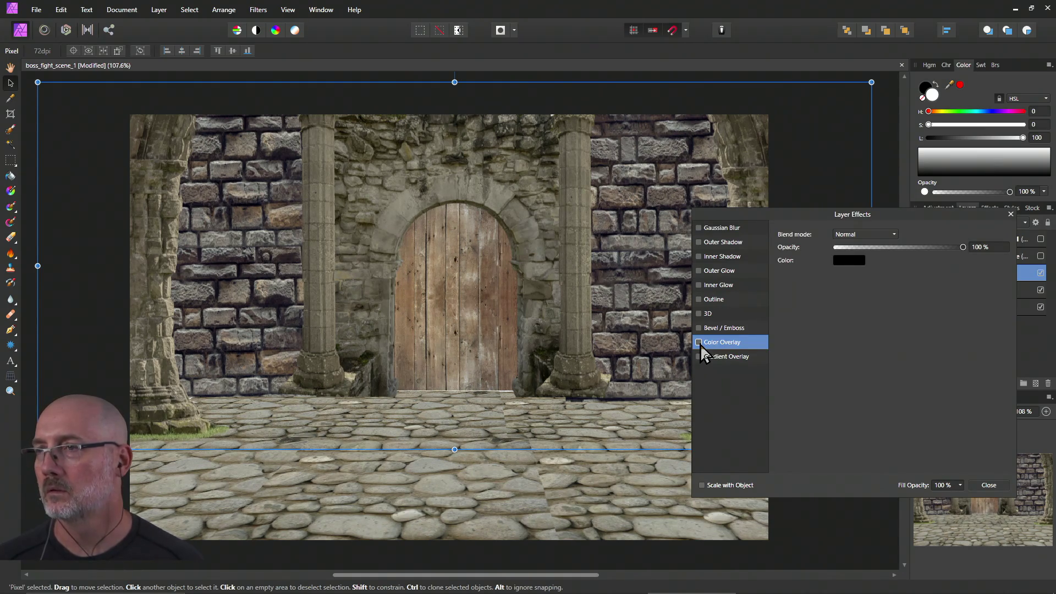
left_click(700, 343)
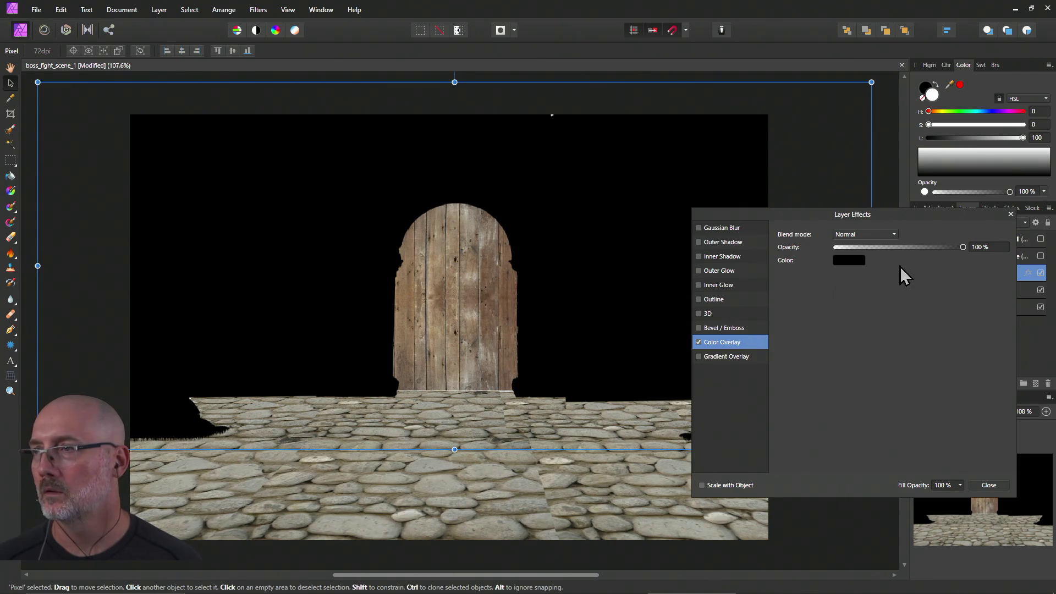
left_click_drag(962, 248, 893, 249)
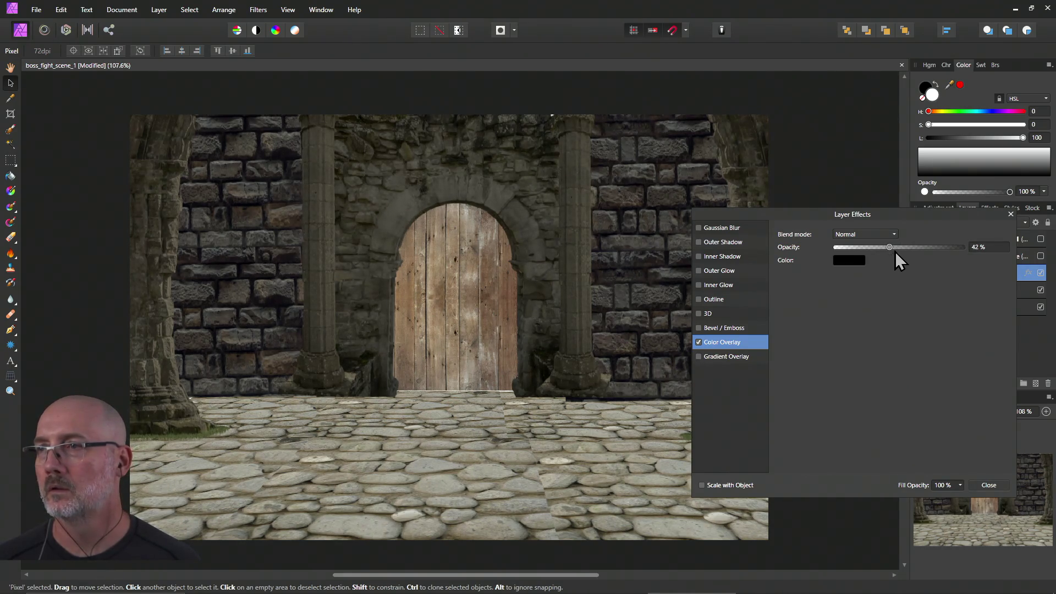
left_click(879, 235)
left_click(876, 263)
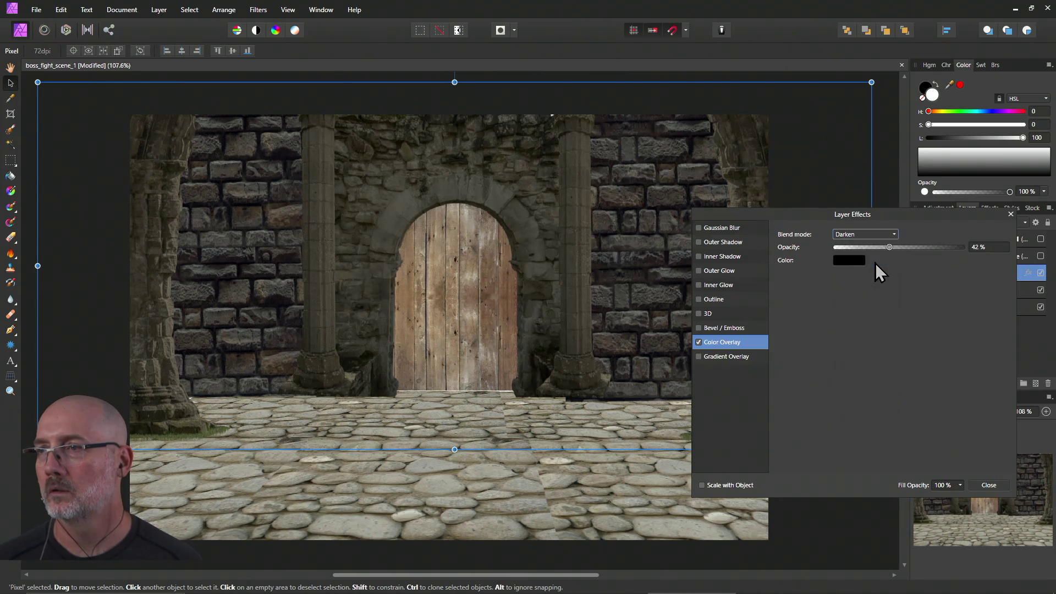
left_click(889, 249)
left_click_drag(890, 246, 877, 242)
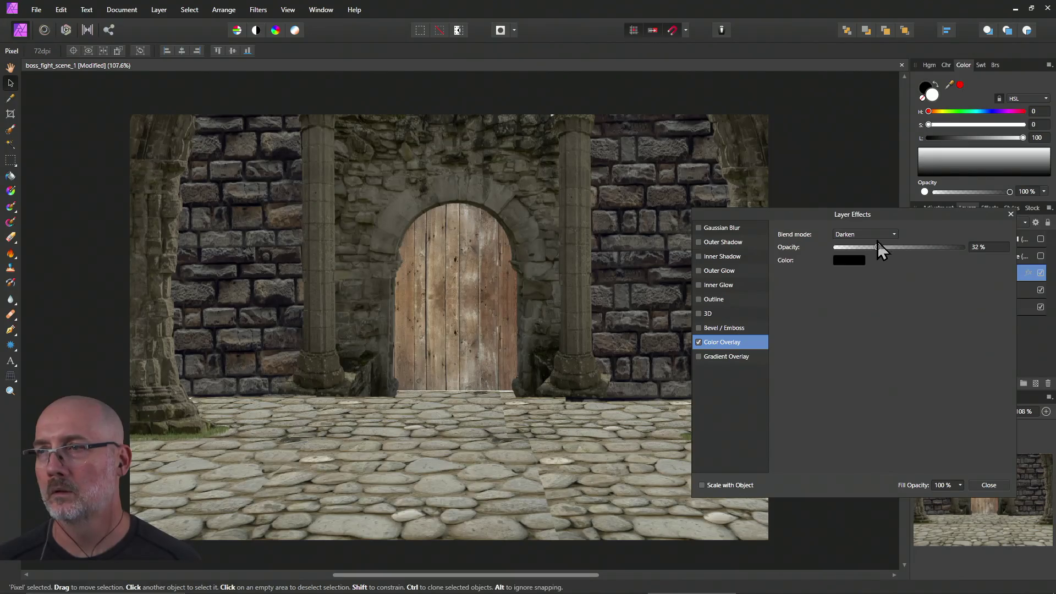
Try Multiply, Color Burn and Linear Burn, settling on Darker Color at 33% opacity.
left_click(879, 236)
left_click(874, 269)
left_click(875, 235)
left_click(868, 261)
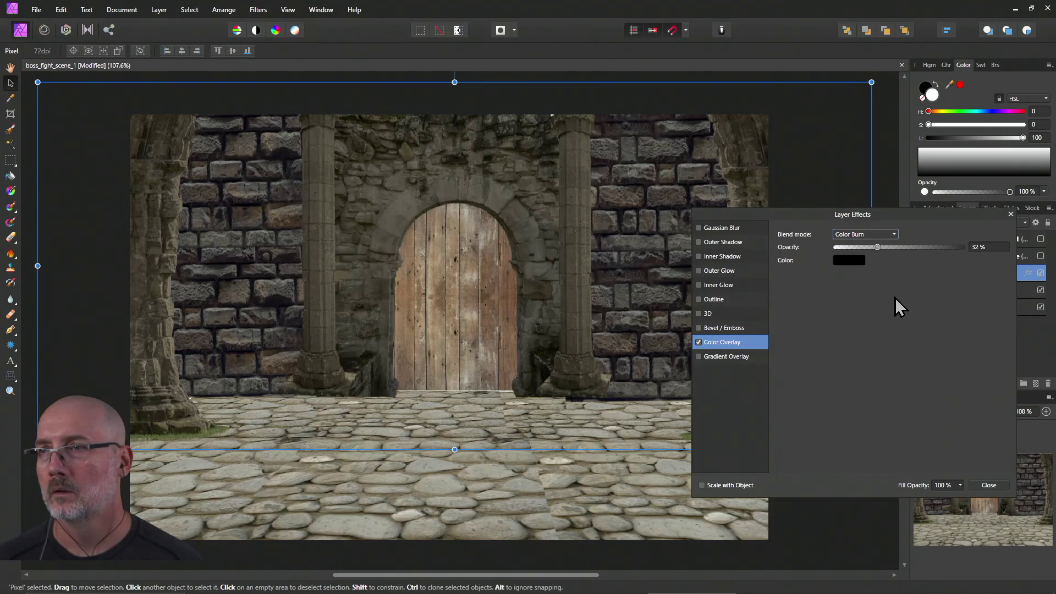
mouse_move(886, 221)
left_mouse_down()
mouse_move(820, 221)
mouse_move(902, 337)
mouse_move(1009, 266)
mouse_move(1021, 164)
mouse_move(1000, 154)
mouse_move(850, 180)
mouse_move(860, 199)
mouse_move(799, 297)
mouse_move(773, 310)
left_mouse_up()
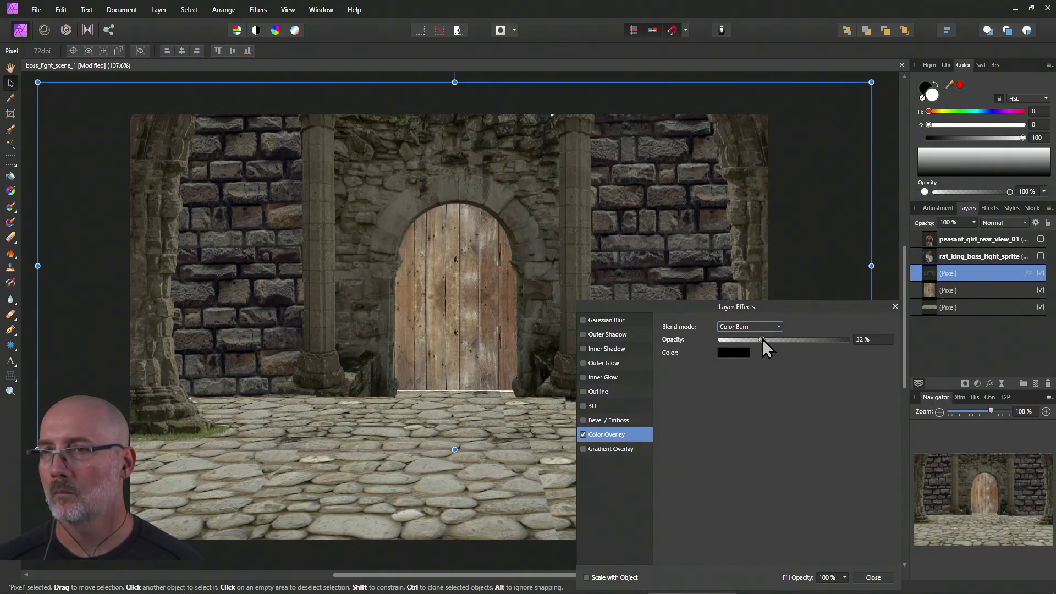
left_click(762, 327)
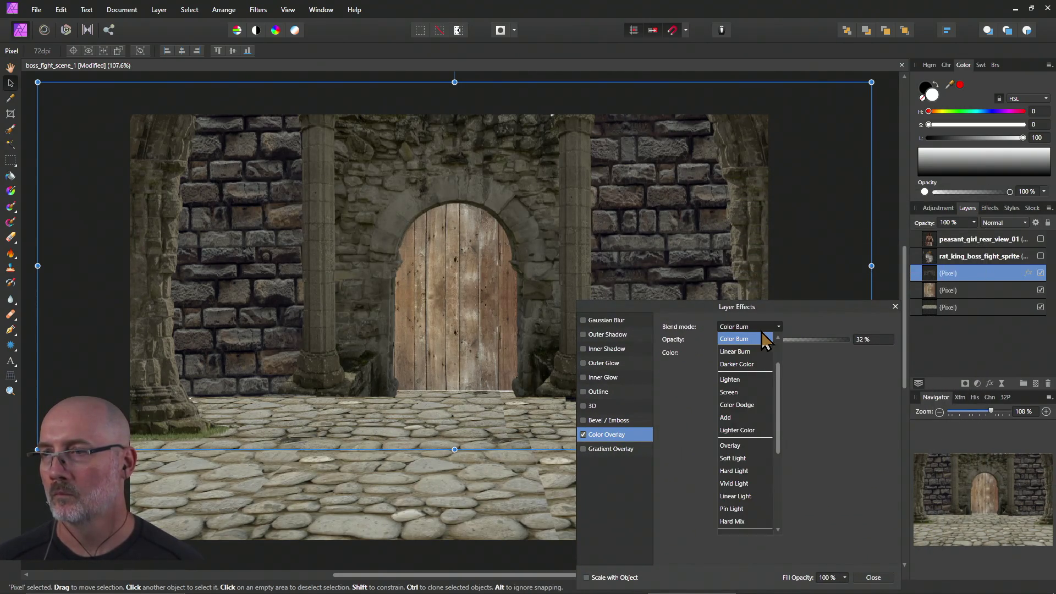
left_click(754, 355)
left_click(760, 323)
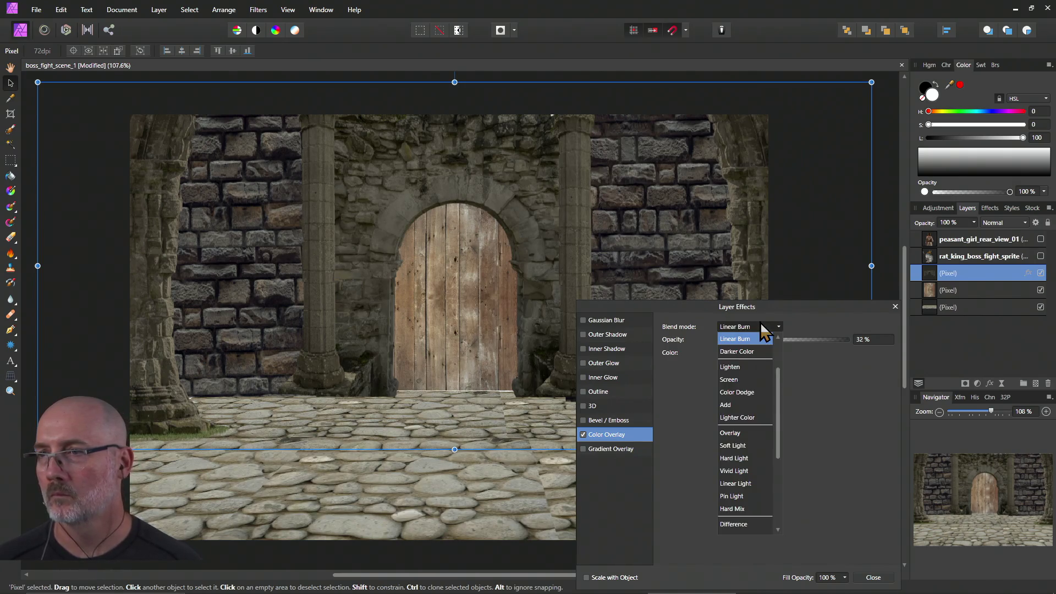
left_click(757, 354)
mouse_move(761, 342)
left_mouse_down()
mouse_move(778, 342)
mouse_move(763, 344)
left_mouse_up()
left_click(739, 357)
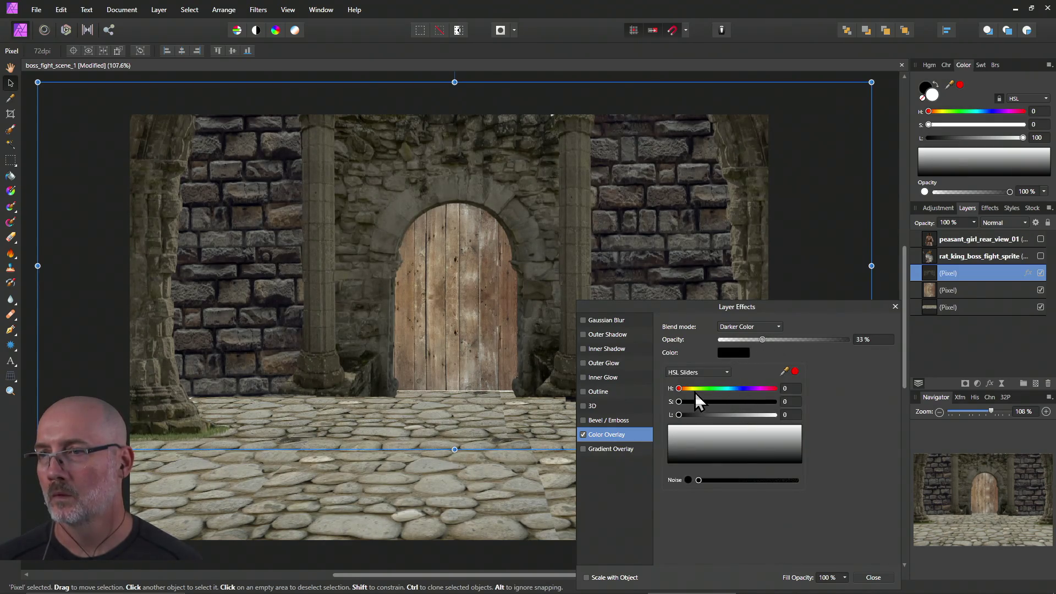
Tint the overlay colour to H 10, S 4, L 9 and raise its opacity to about 43%.
mouse_move(680, 388)
left_mouse_down()
mouse_move(681, 417)
mouse_move(691, 417)
mouse_move(683, 386)
mouse_move(684, 402)
left_mouse_up()
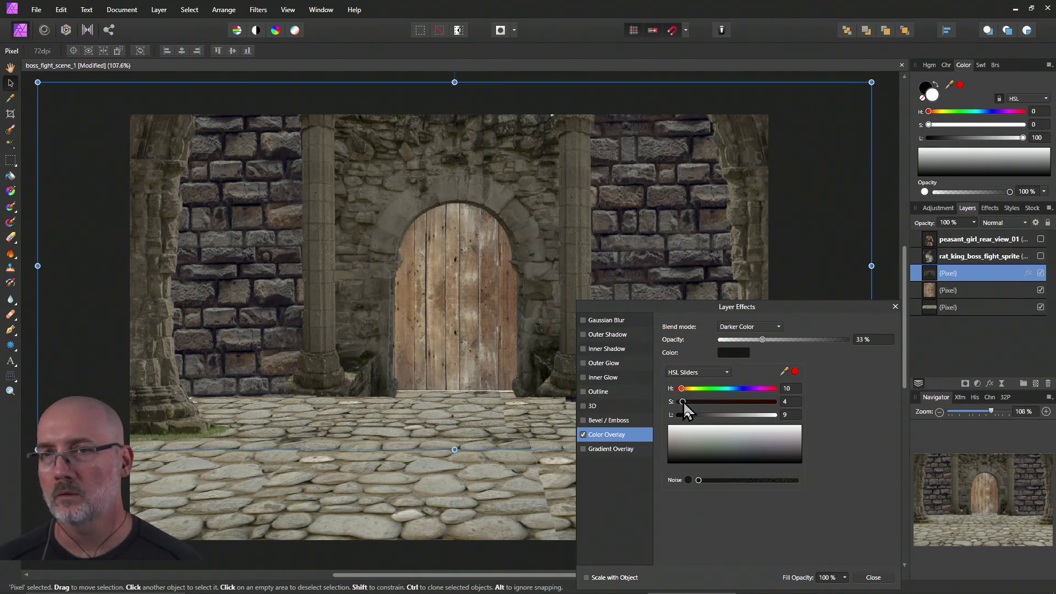
left_click(763, 341)
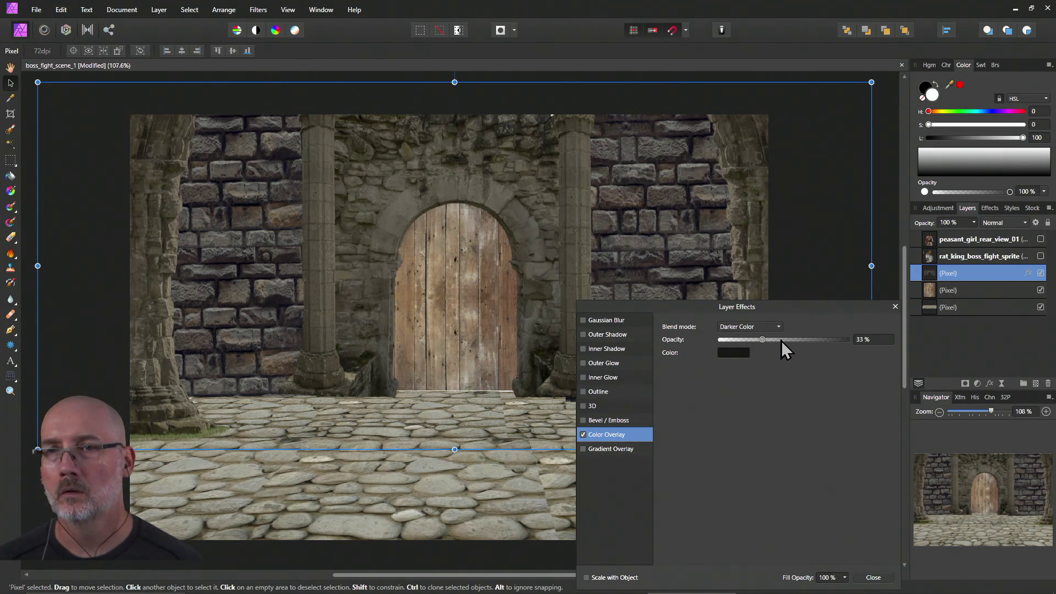
left_click_drag(767, 341, 780, 342)
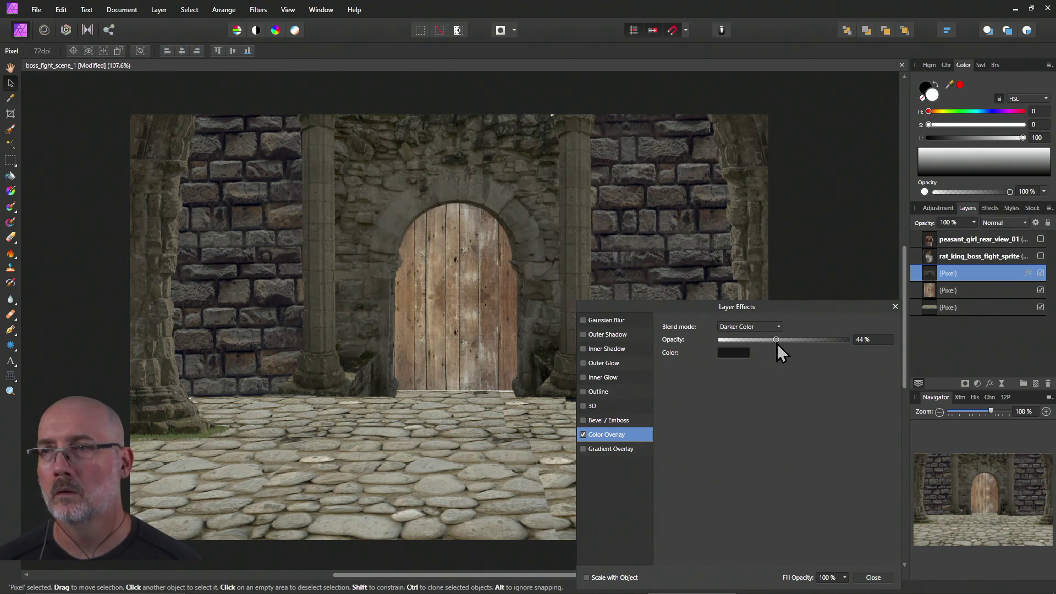
left_click(758, 328)
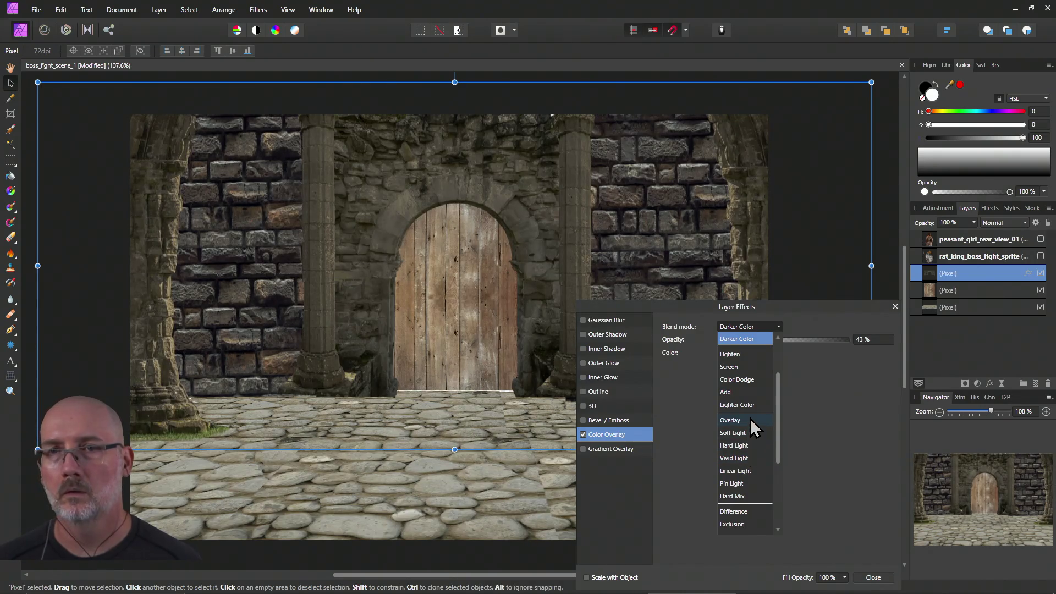
Switch the overlay to Overlay blending and try opacities between about 51% and 68%.
left_click(751, 419)
mouse_move(776, 340)
left_mouse_down()
mouse_move(887, 295)
mouse_move(897, 352)
mouse_move(797, 490)
mouse_move(767, 500)
left_mouse_up()
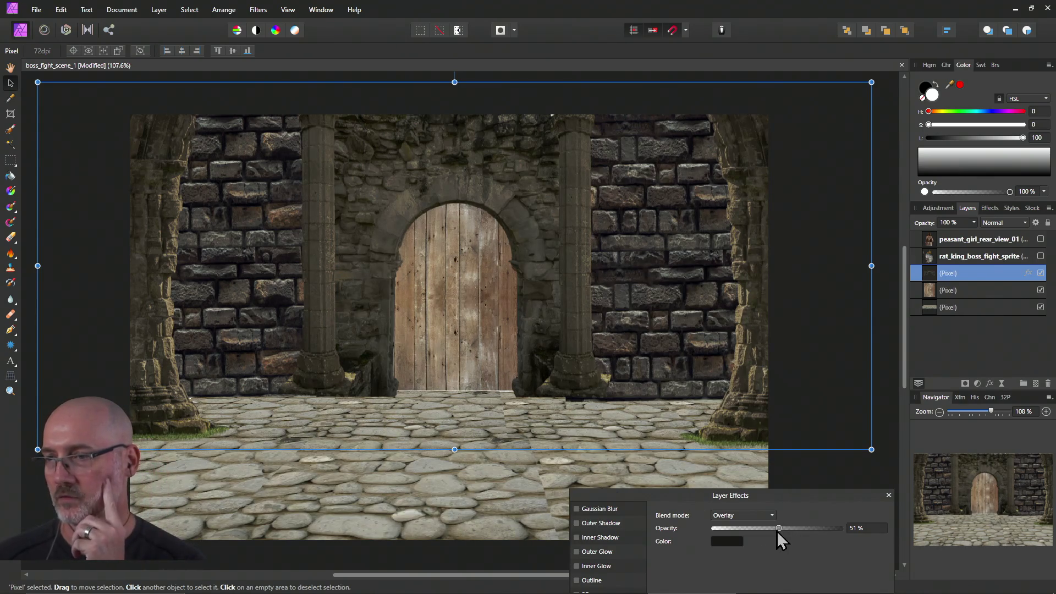
left_click_drag(781, 529, 794, 529)
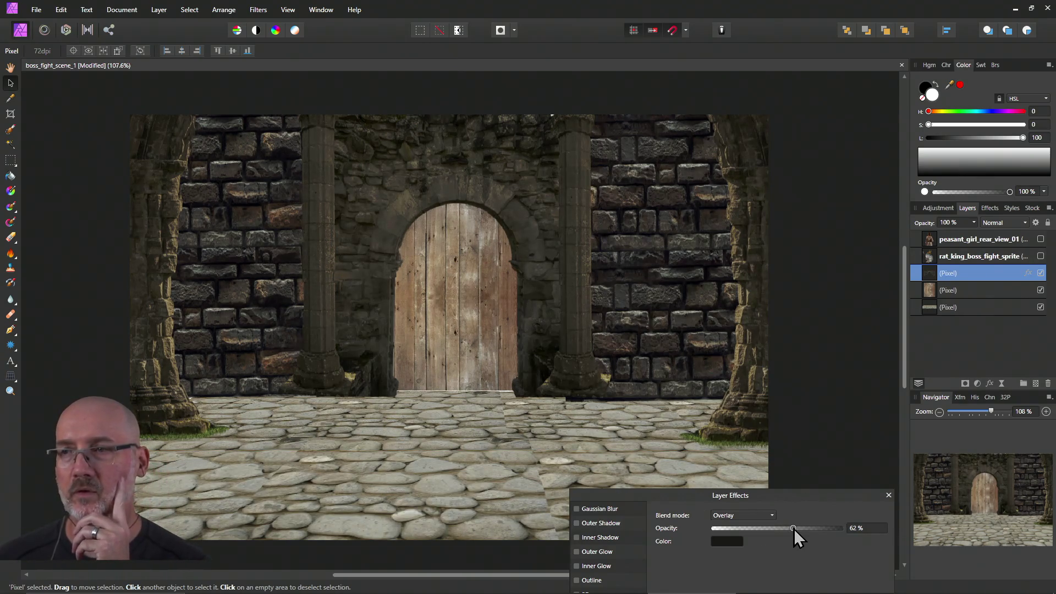
mouse_move(798, 530)
left_mouse_down()
mouse_move(781, 532)
mouse_move(794, 532)
left_mouse_up()
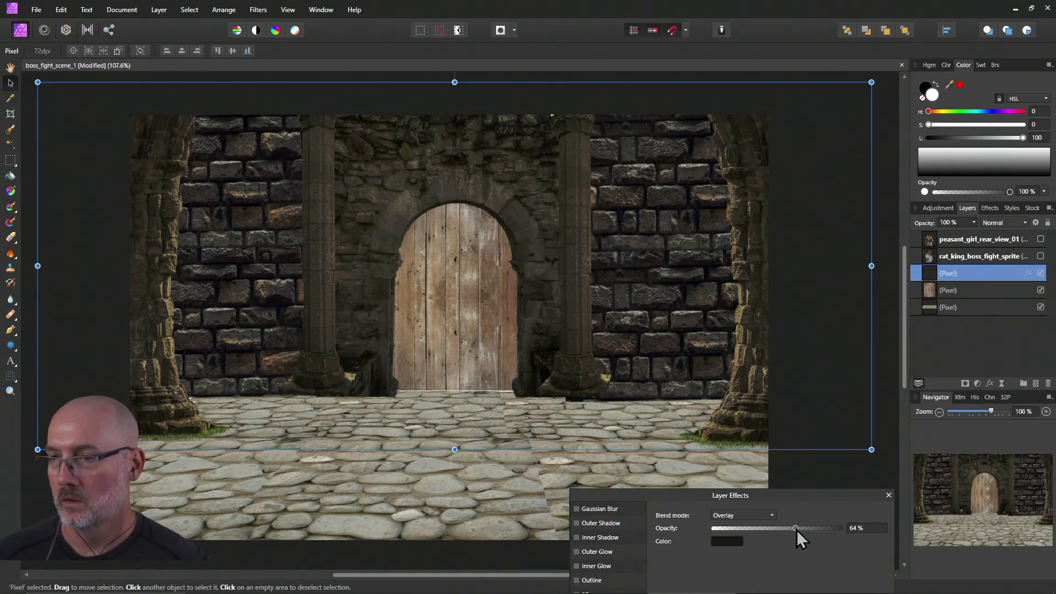
left_click_drag(797, 529, 804, 527)
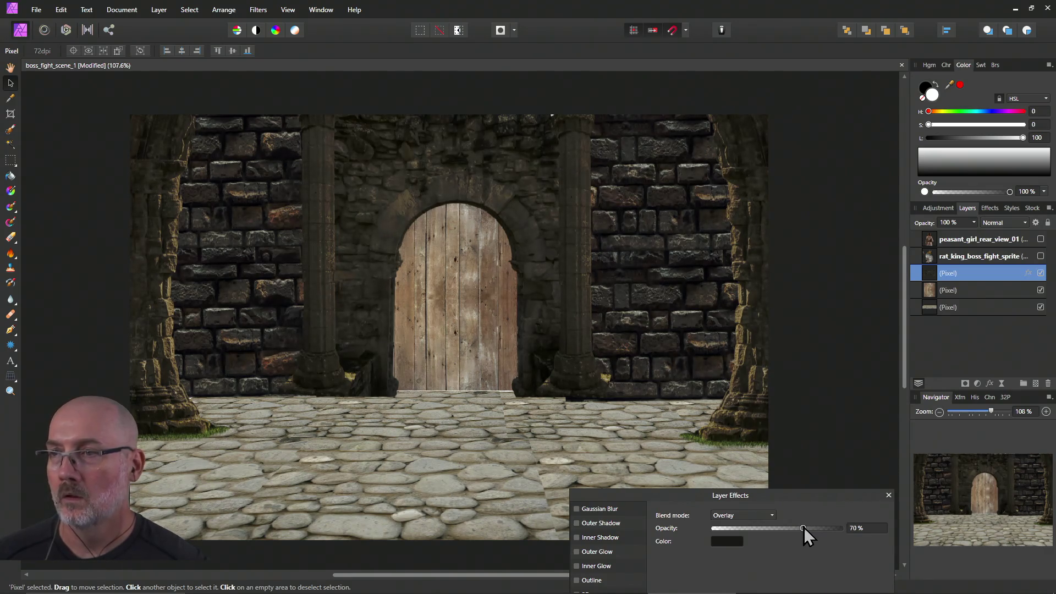
Make the overlay colour dark red, set opacity to 55%, and close the effects settings.
left_click(719, 543)
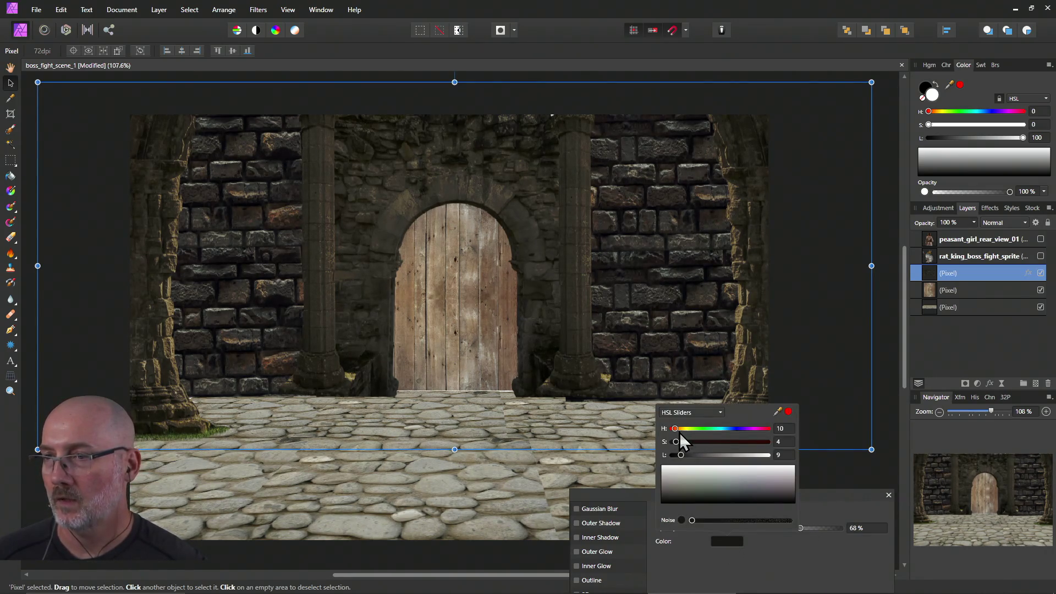
mouse_move(675, 430)
left_mouse_down()
mouse_move(695, 443)
mouse_move(680, 457)
left_mouse_up()
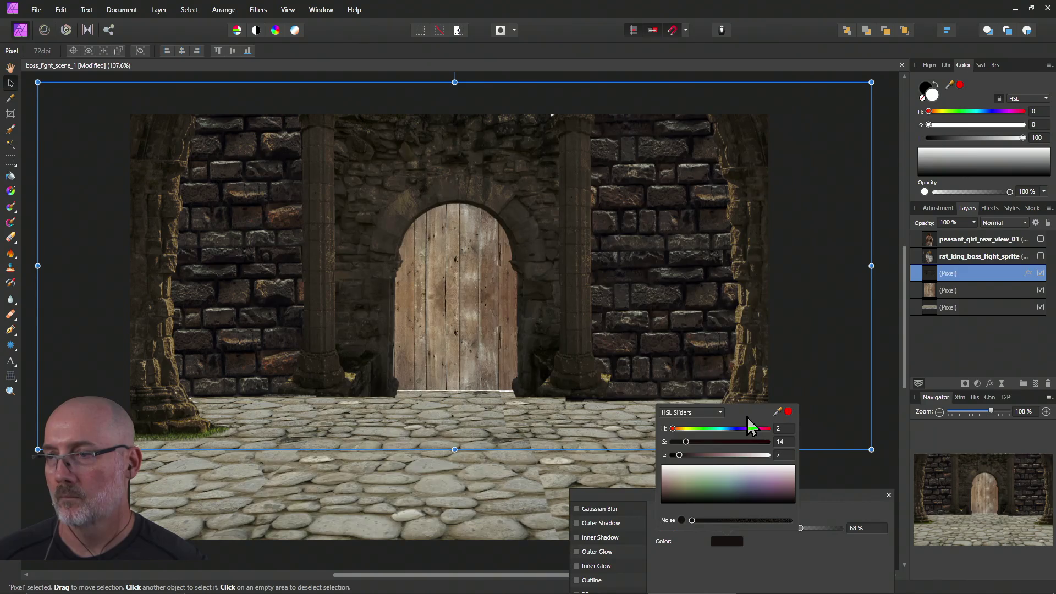
left_click(726, 541)
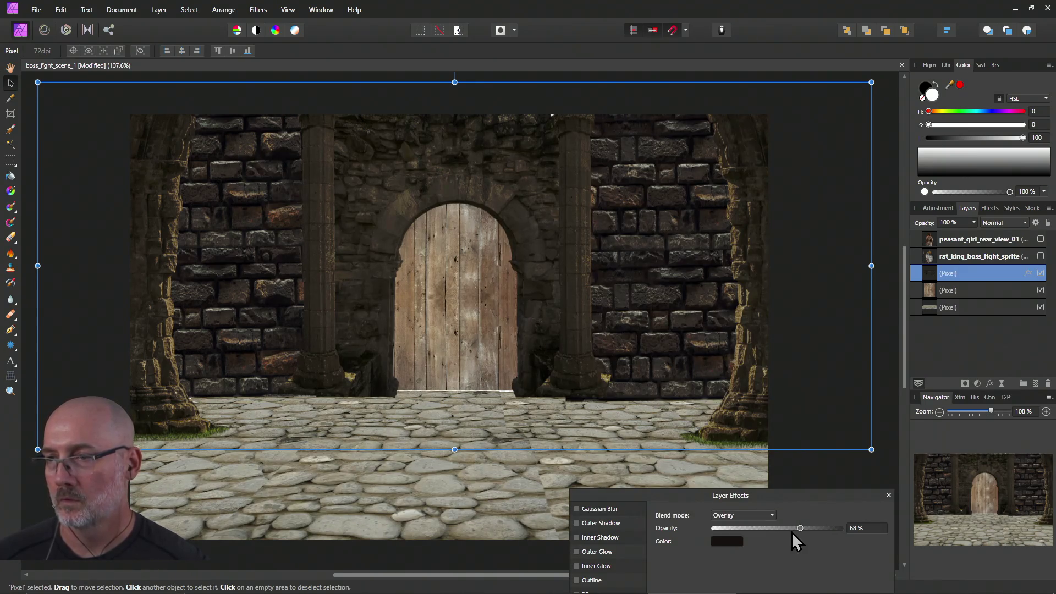
left_click_drag(800, 528, 787, 530)
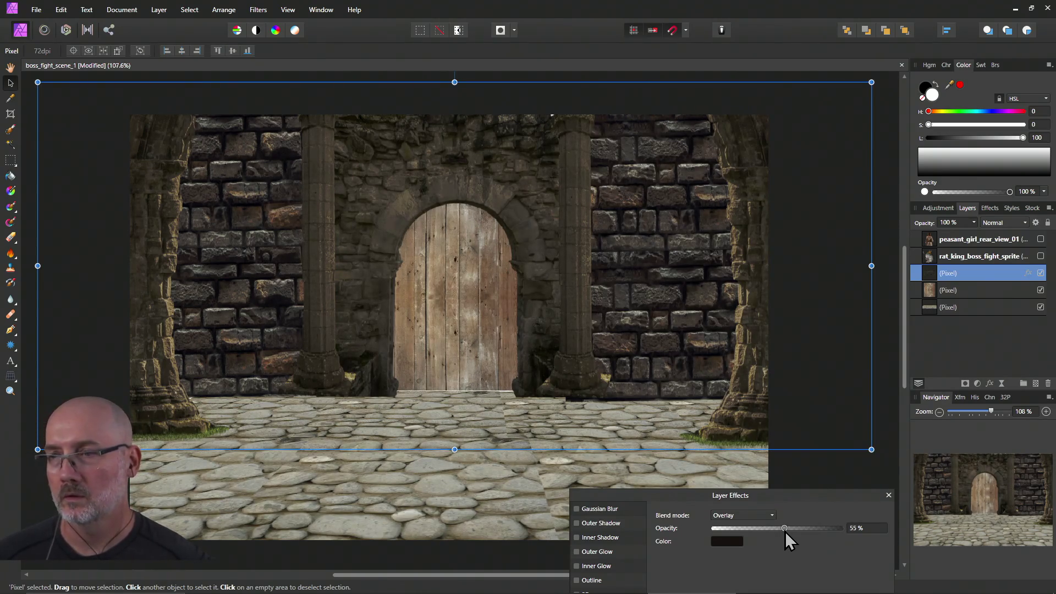
left_click_drag(795, 496, 779, 200)
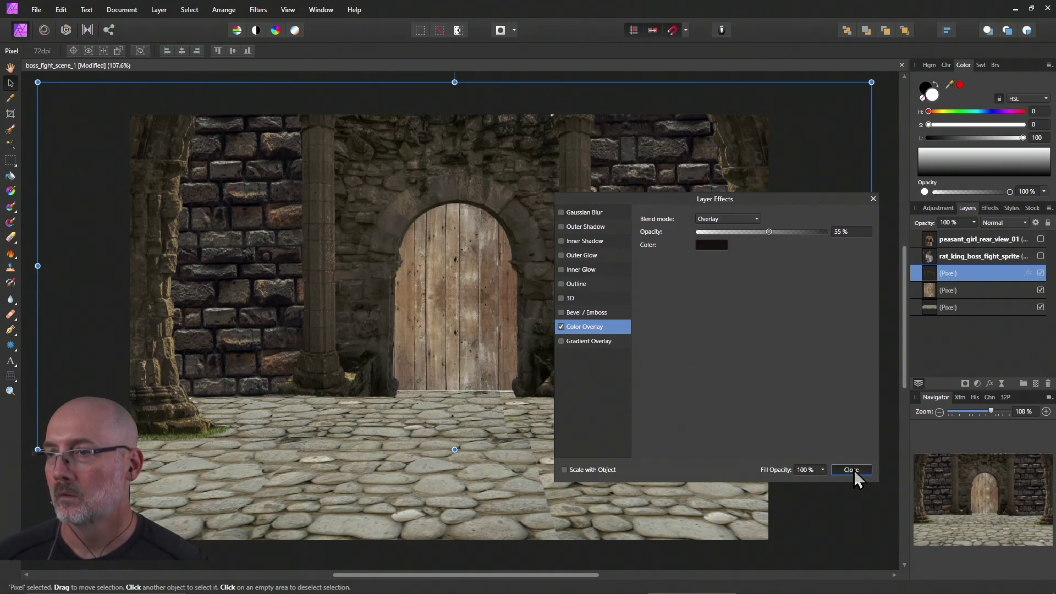
left_click(854, 470)
left_click(845, 493)
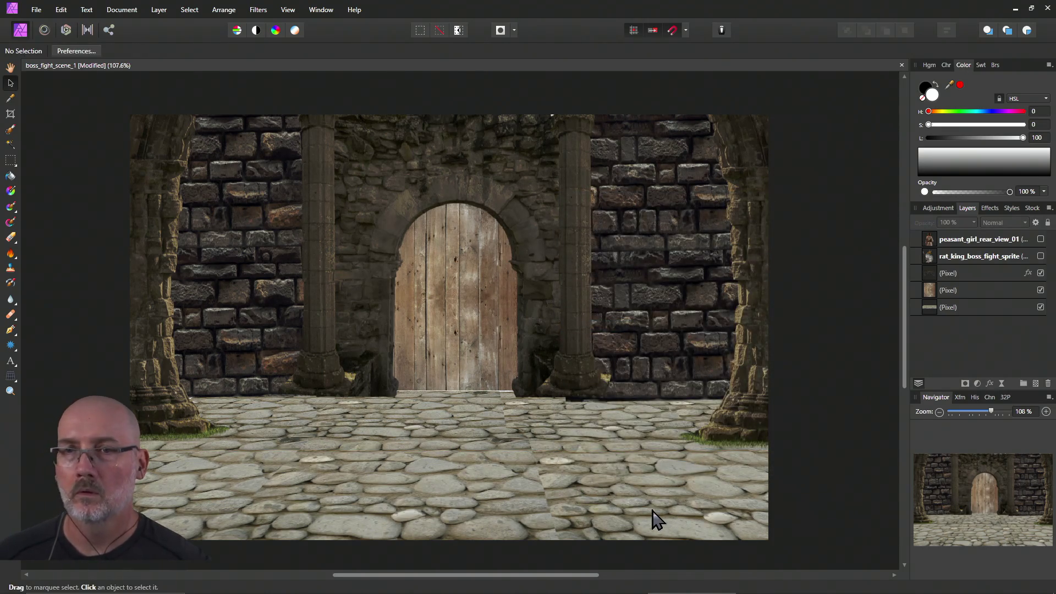
Move the wooden door down slightly and stretch its top up to fill the arch.
left_click(581, 471)
left_click(490, 357)
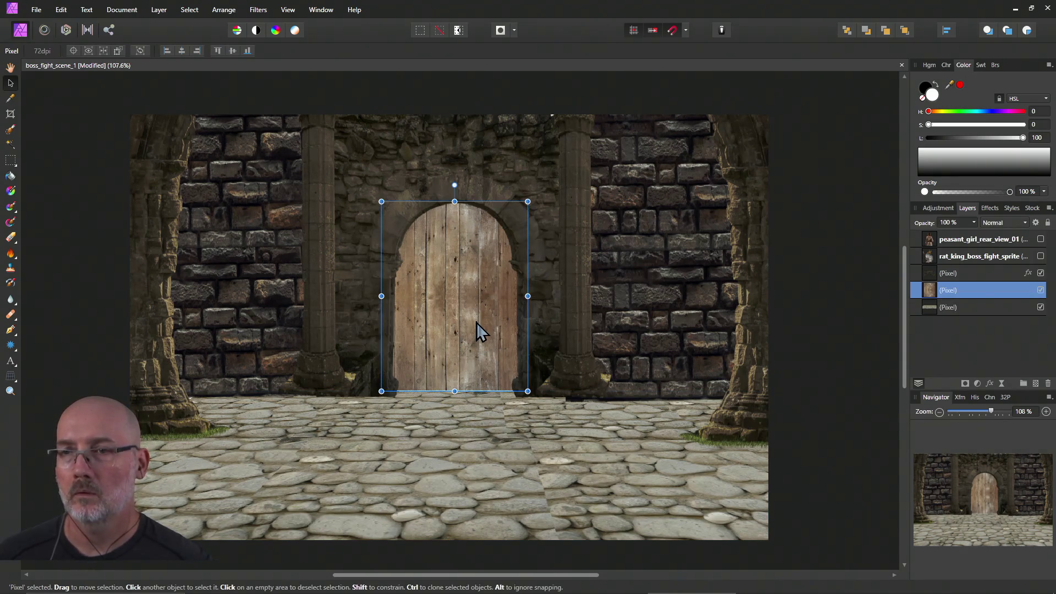
left_click_drag(477, 320, 477, 324)
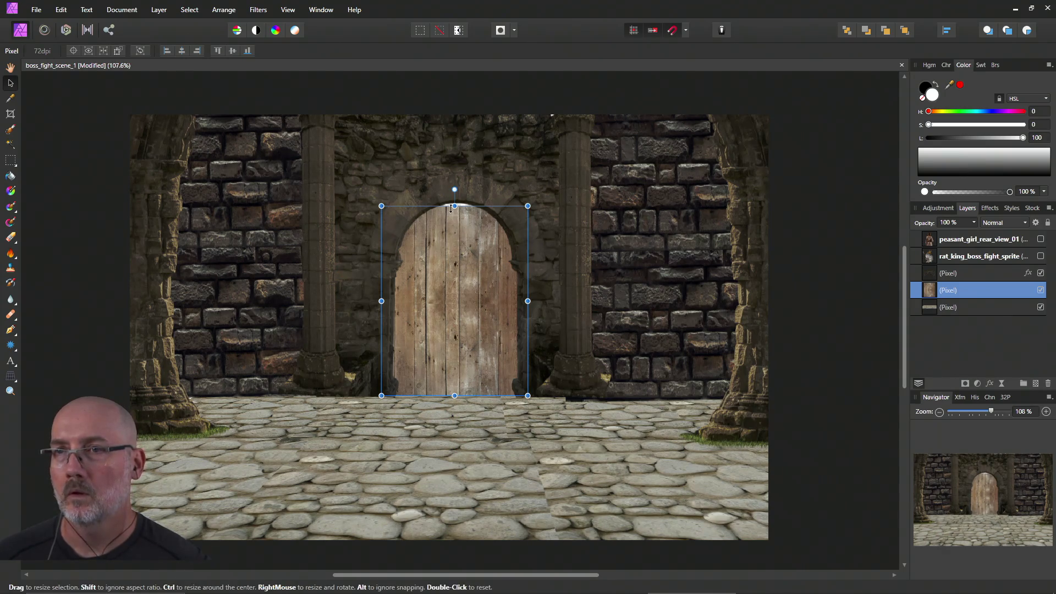
left_click_drag(455, 206, 454, 195)
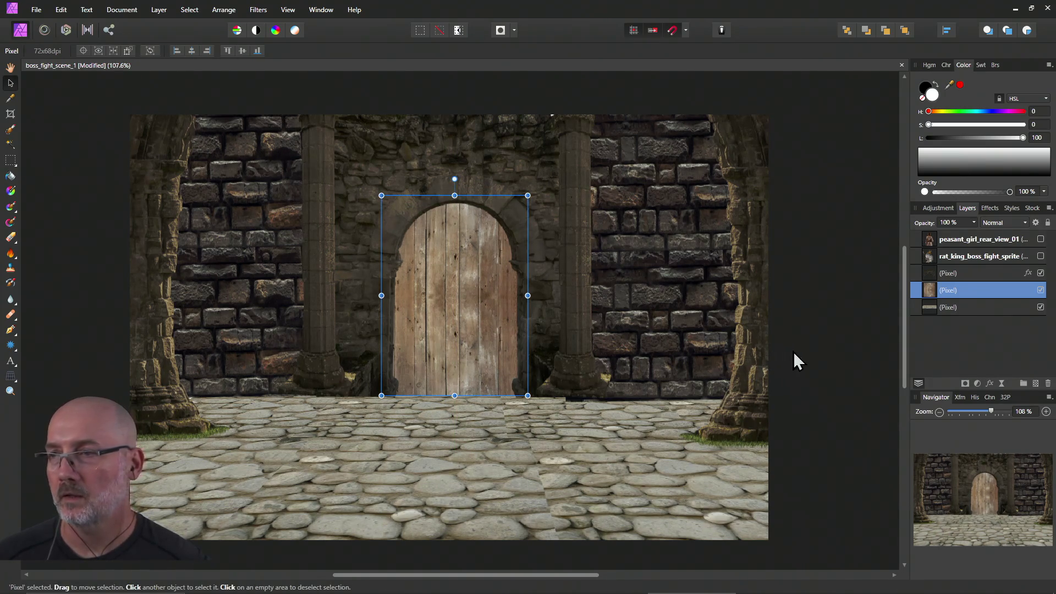
Select the cobblestone floor layer and bring up its layer actions.
left_click(809, 347)
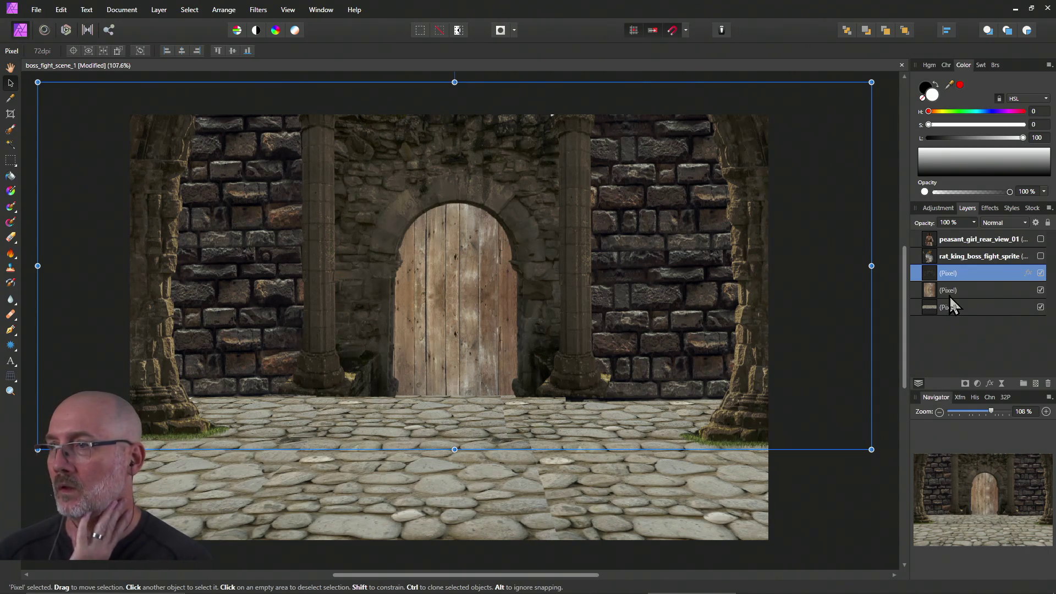
left_click(936, 309)
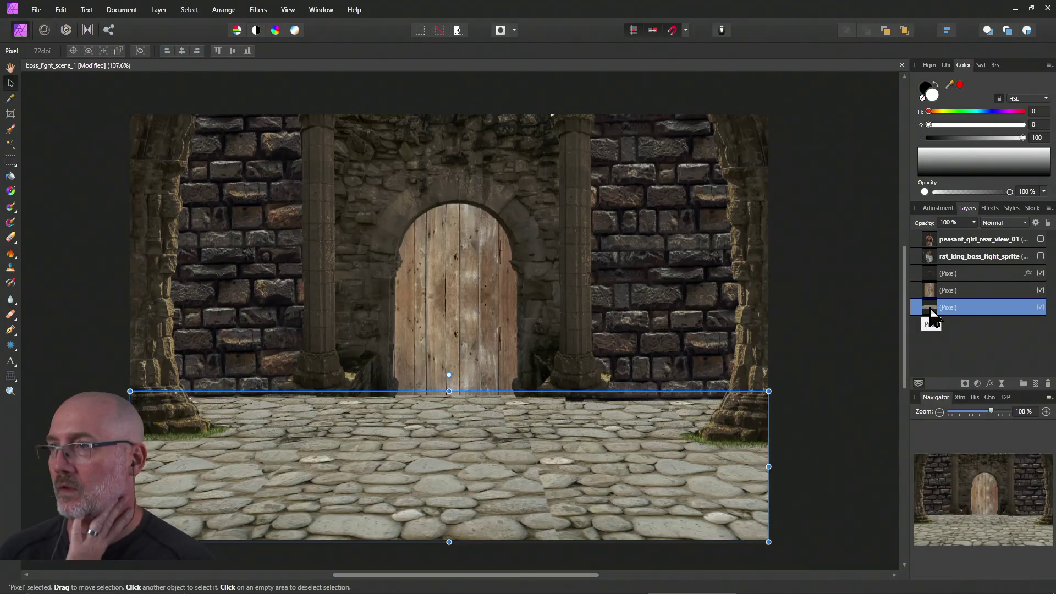
right_click(932, 316)
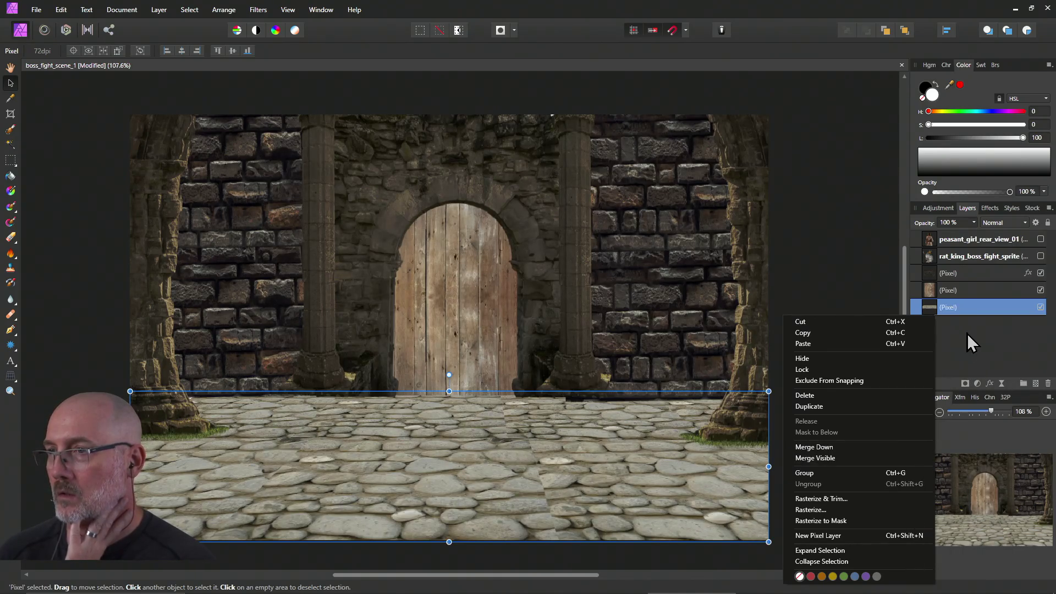
Open Layer Effects for the cobblestone floor layer and enable Color Overlay.
left_click(936, 309)
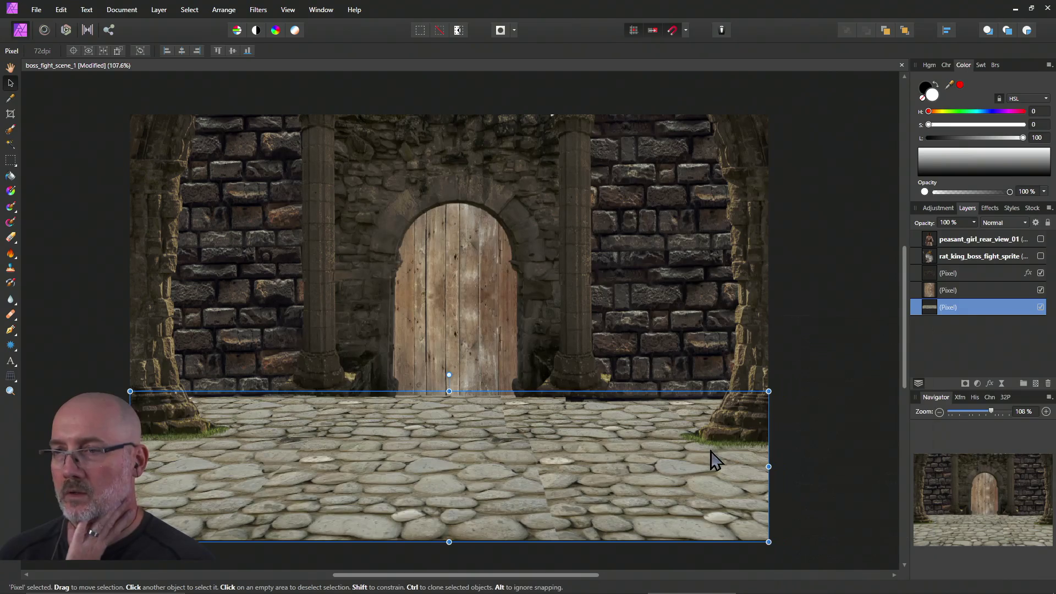
right_click(620, 455)
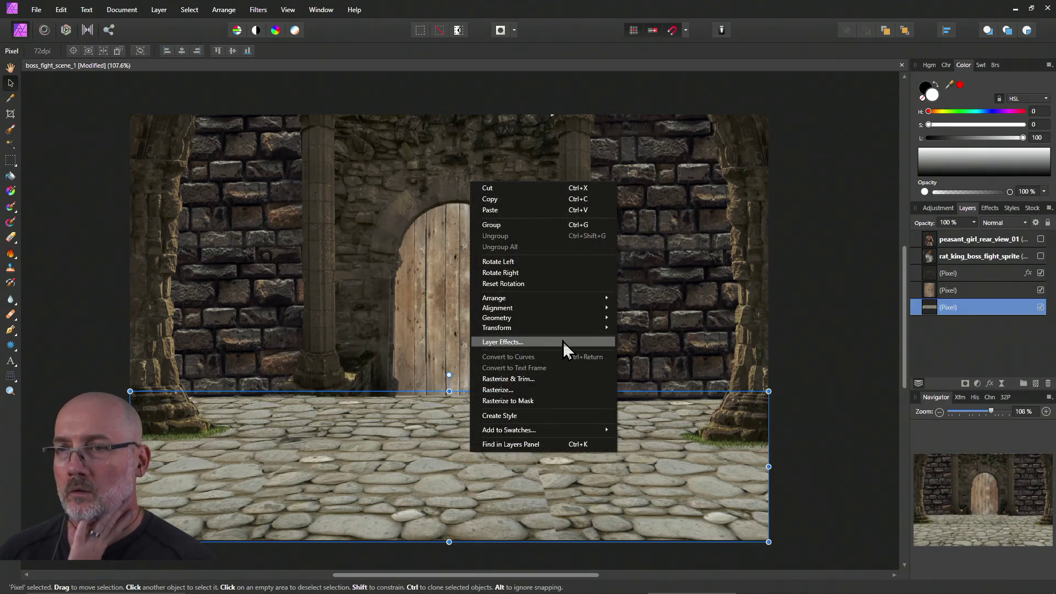
left_click(563, 341)
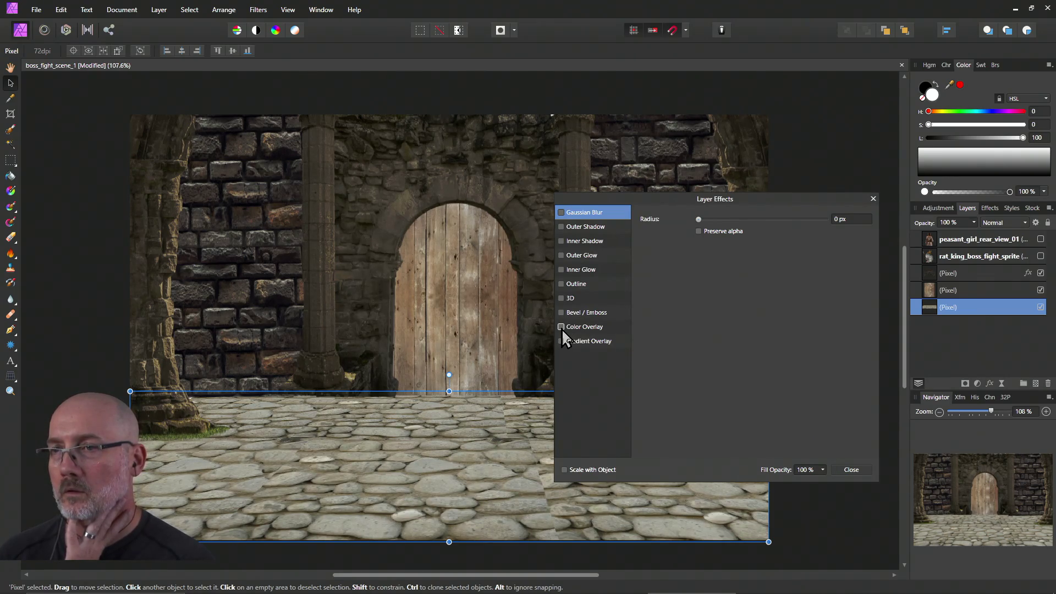
left_click(561, 327)
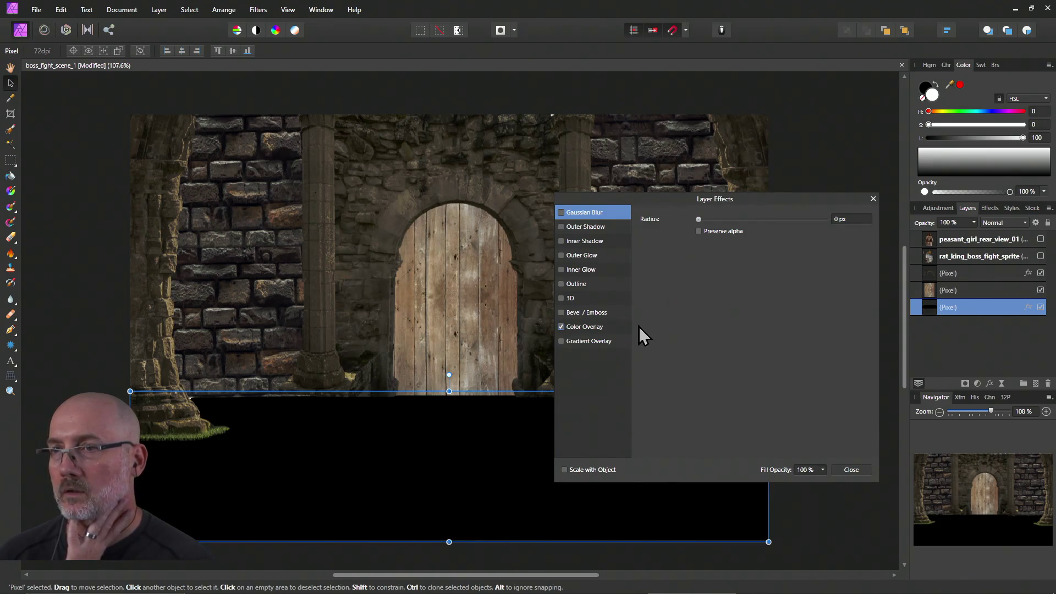
left_click(604, 328)
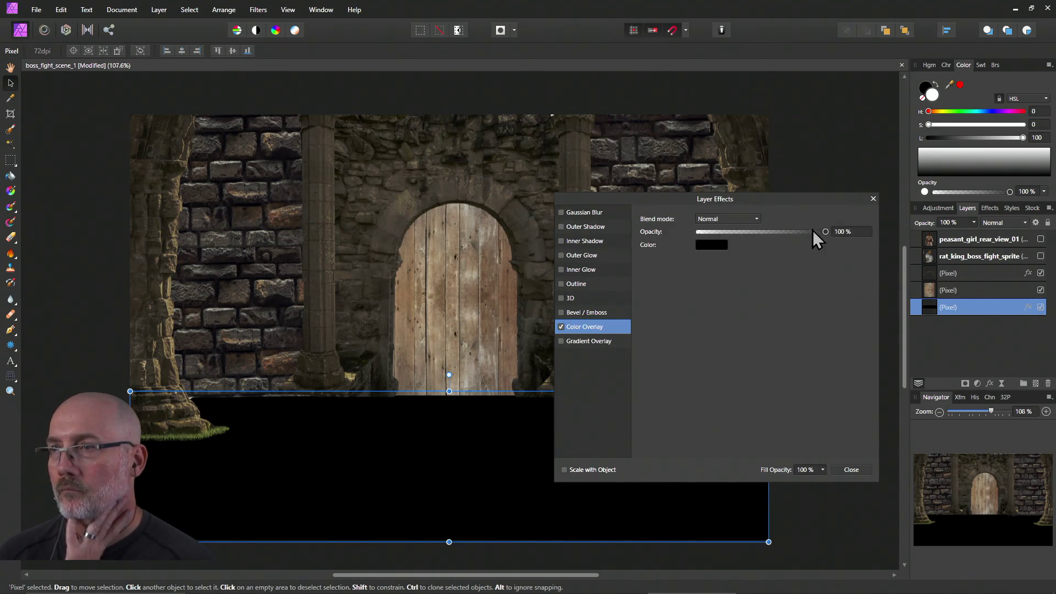
Set the floor's Color Overlay blend mode to Overlay.
left_click_drag(806, 234, 750, 236)
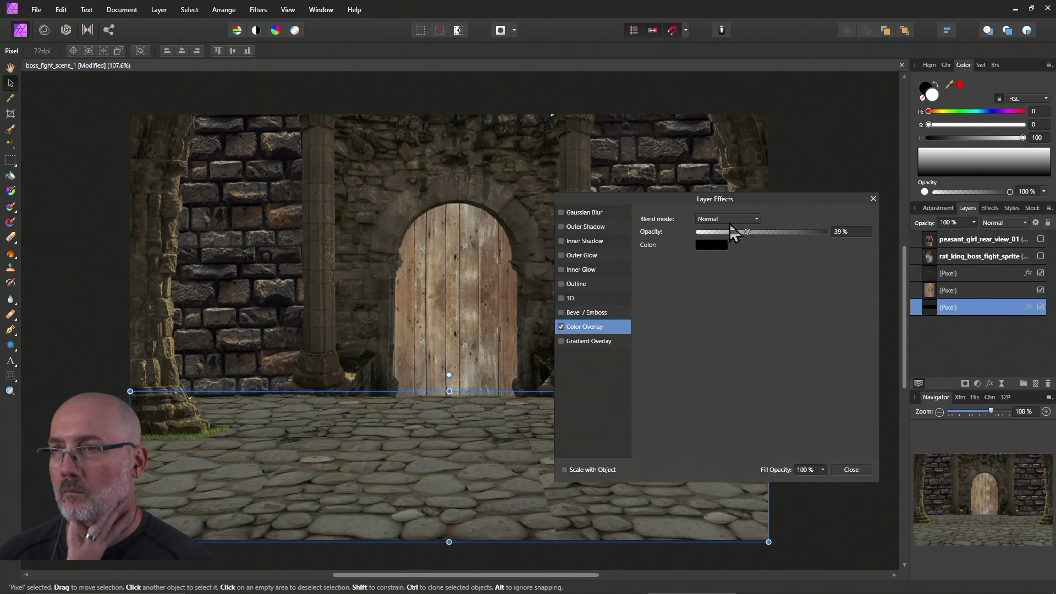
left_click(733, 220)
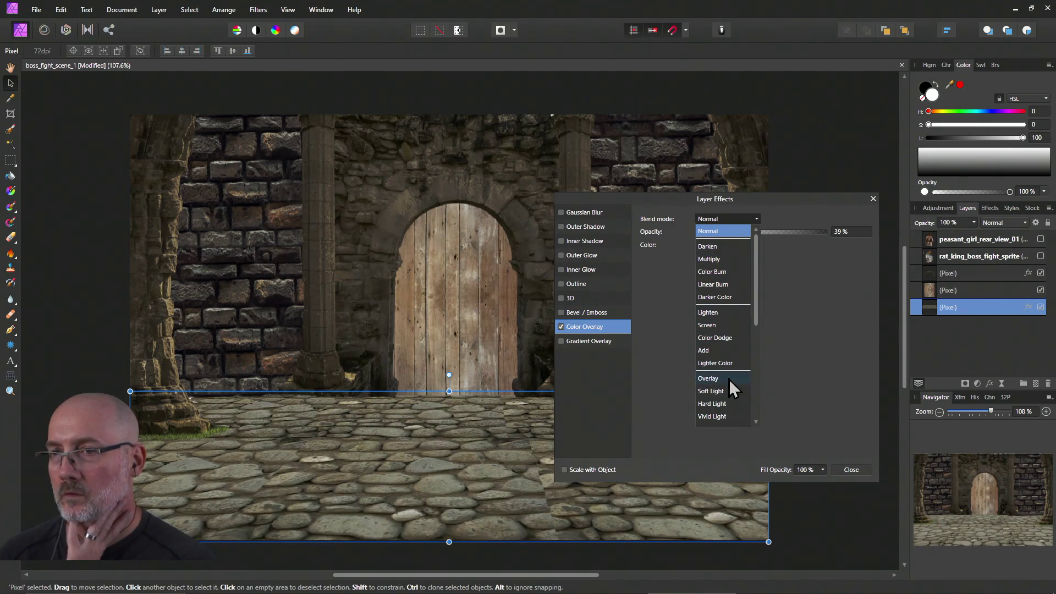
left_click(728, 378)
left_click(726, 218)
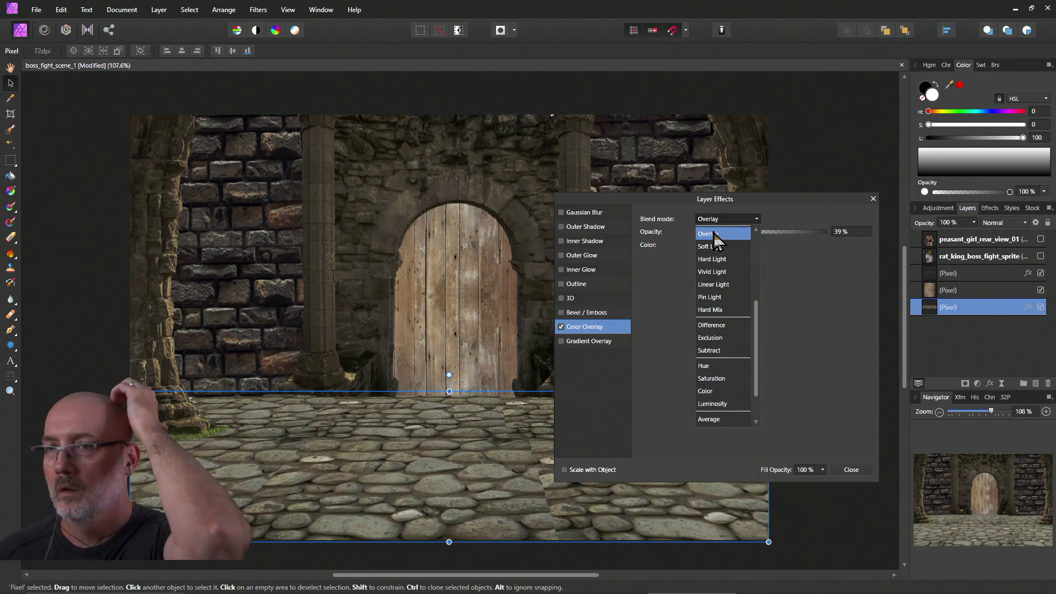
left_click(714, 232)
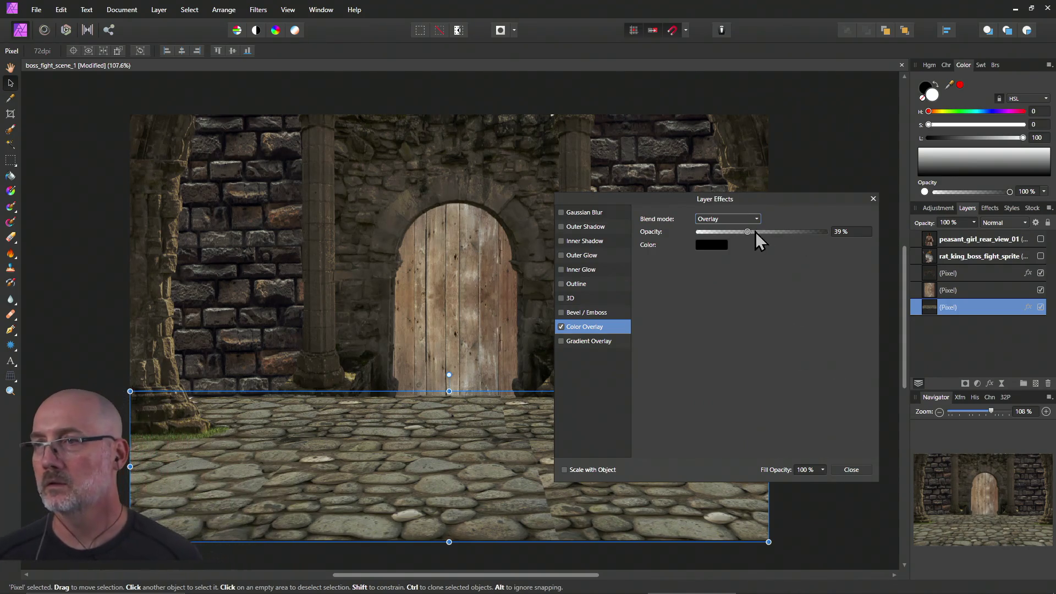
Make the floor overlay colour dark red at 68% opacity.
left_click(711, 245)
mouse_move(658, 282)
left_mouse_down()
mouse_move(677, 315)
mouse_move(668, 308)
mouse_move(732, 307)
mouse_move(704, 308)
mouse_move(658, 282)
mouse_move(664, 309)
left_mouse_up()
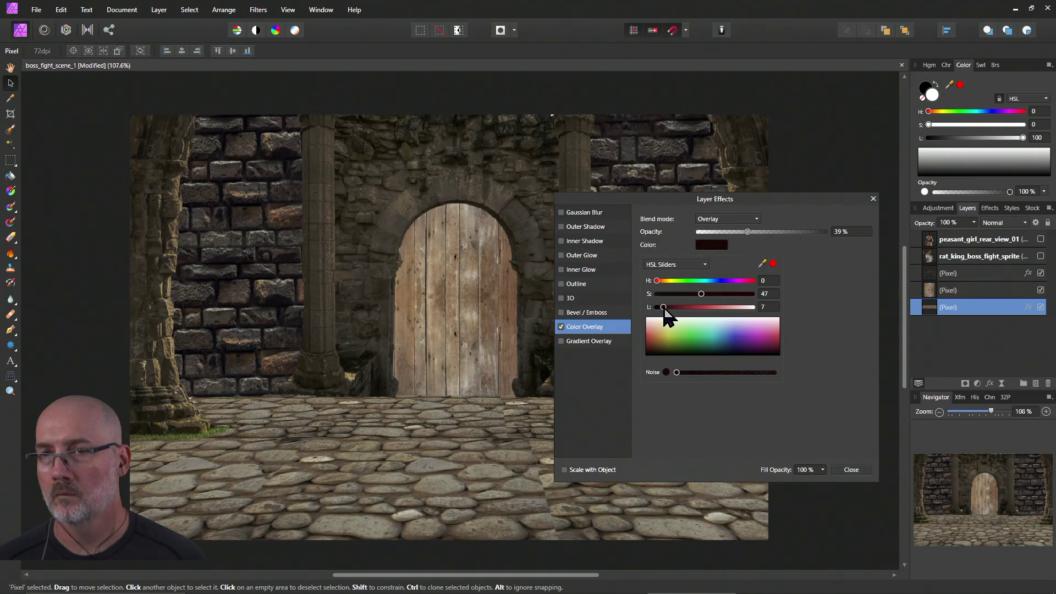
left_click(747, 232)
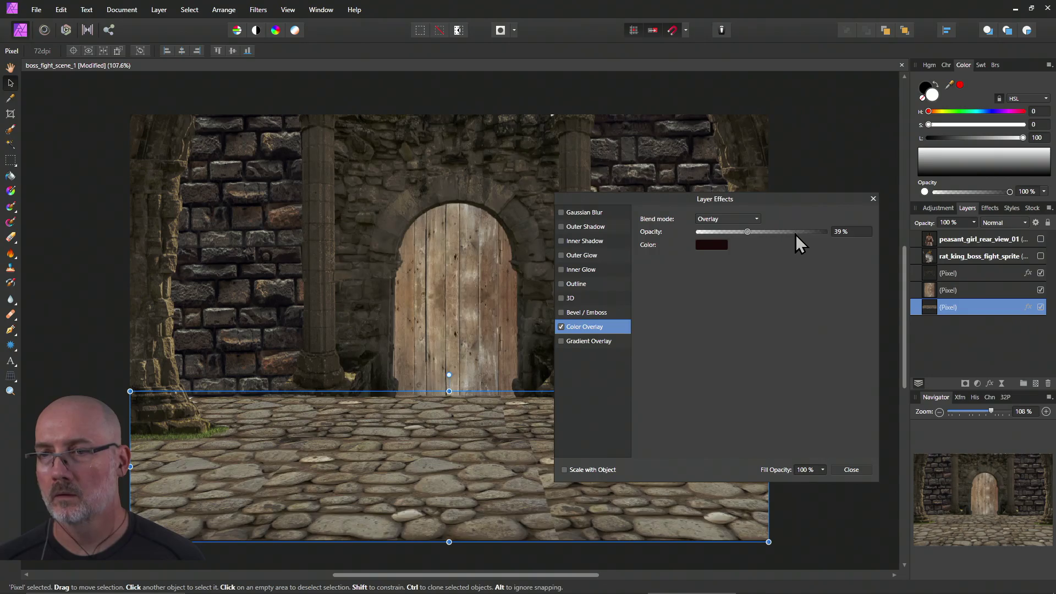
left_click_drag(752, 232, 784, 234)
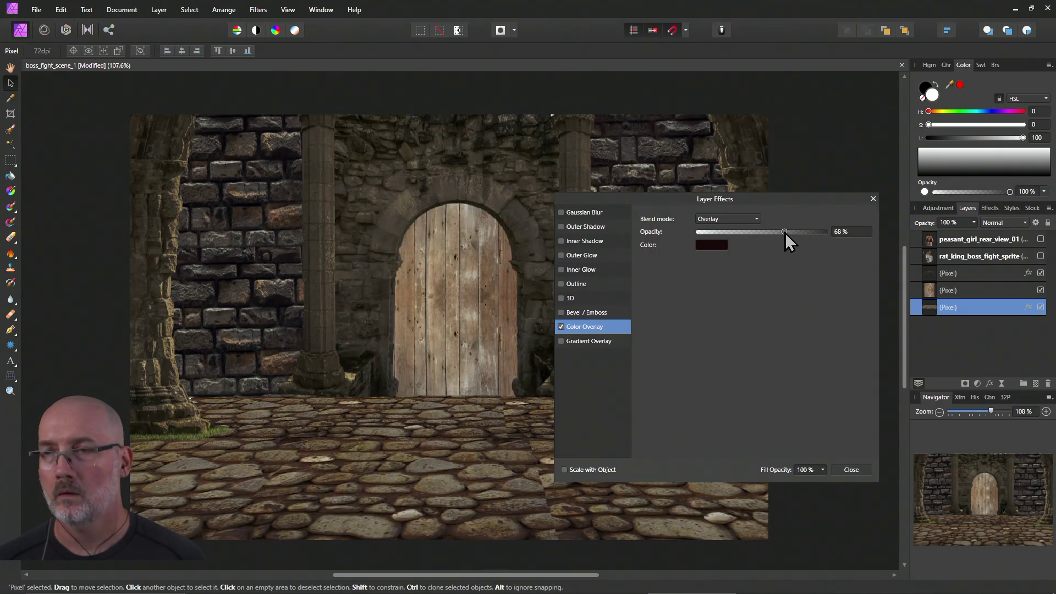
mouse_move(752, 198)
left_mouse_down()
mouse_move(947, 173)
mouse_move(970, 92)
mouse_move(997, 90)
left_mouse_up()
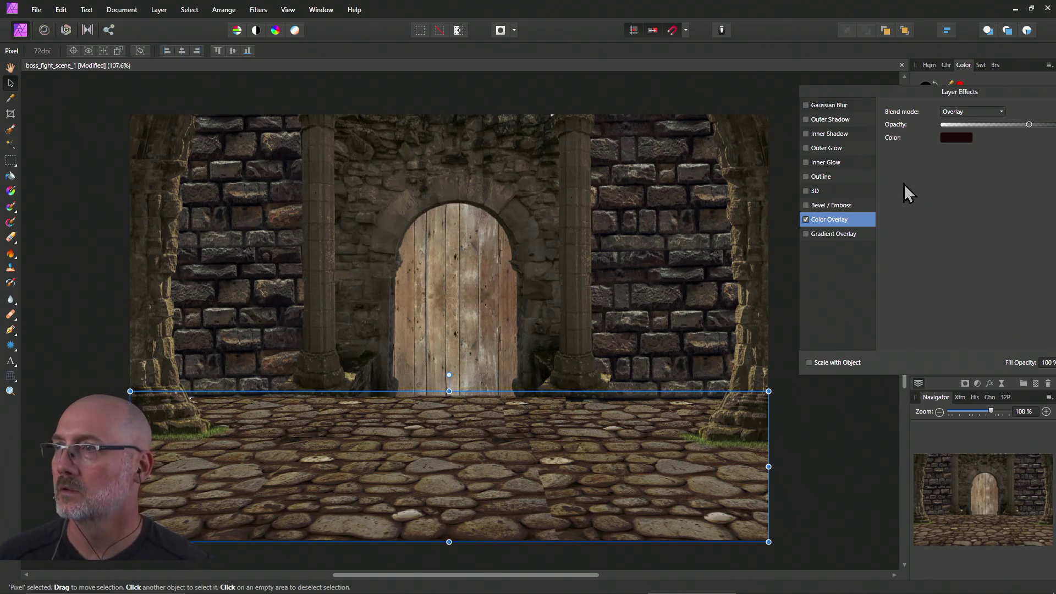
Lower the floor overlay red's saturation to 40, add slight noise, and close Layer Effects.
left_click_drag(906, 94, 835, 81)
left_click(883, 126)
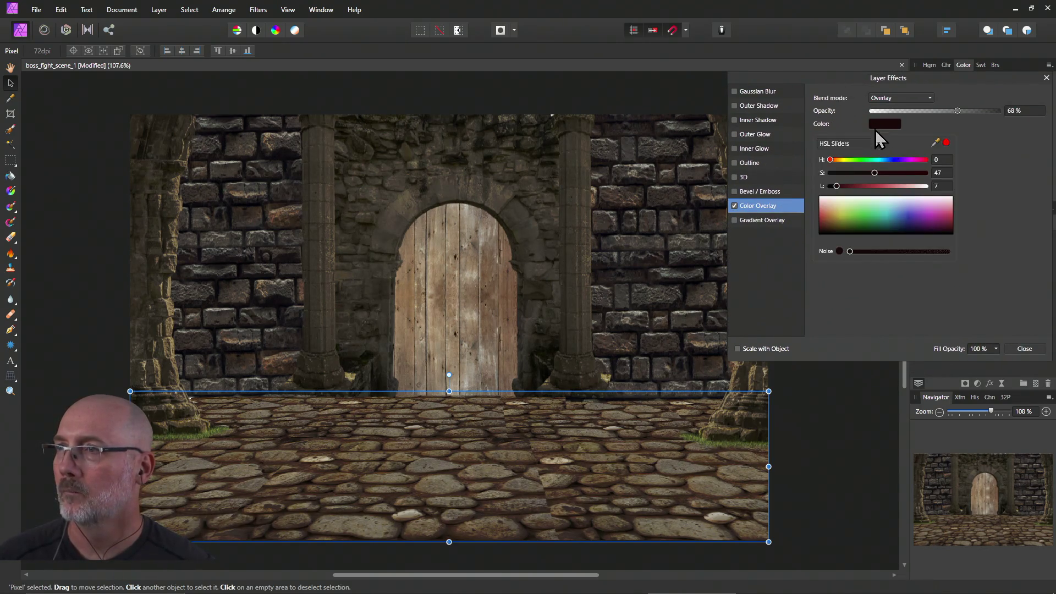
mouse_move(837, 187)
left_mouse_down()
mouse_move(901, 173)
mouse_move(878, 175)
left_mouse_up()
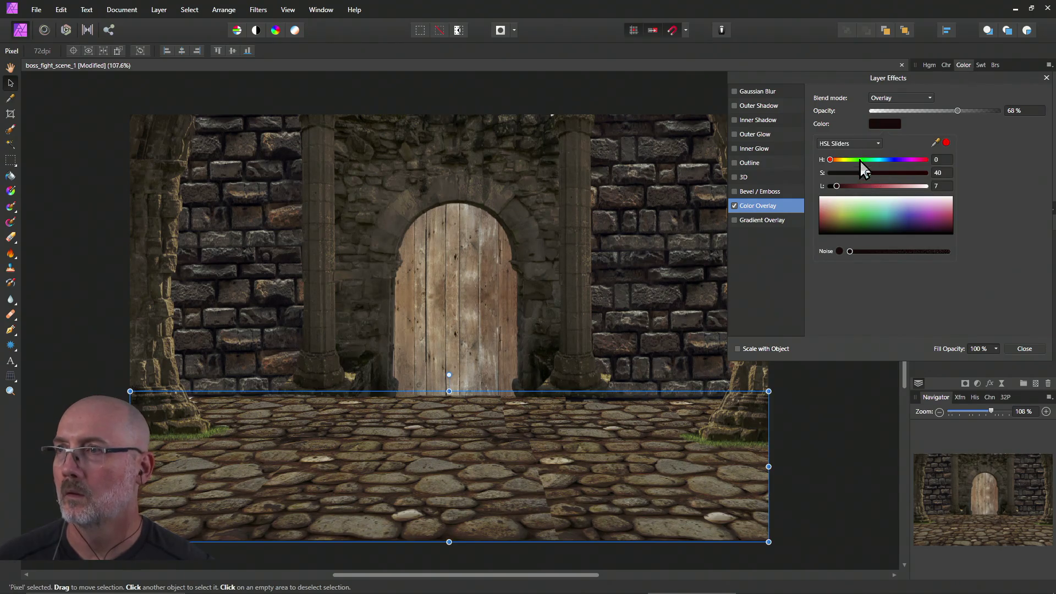
left_click_drag(852, 253, 866, 257)
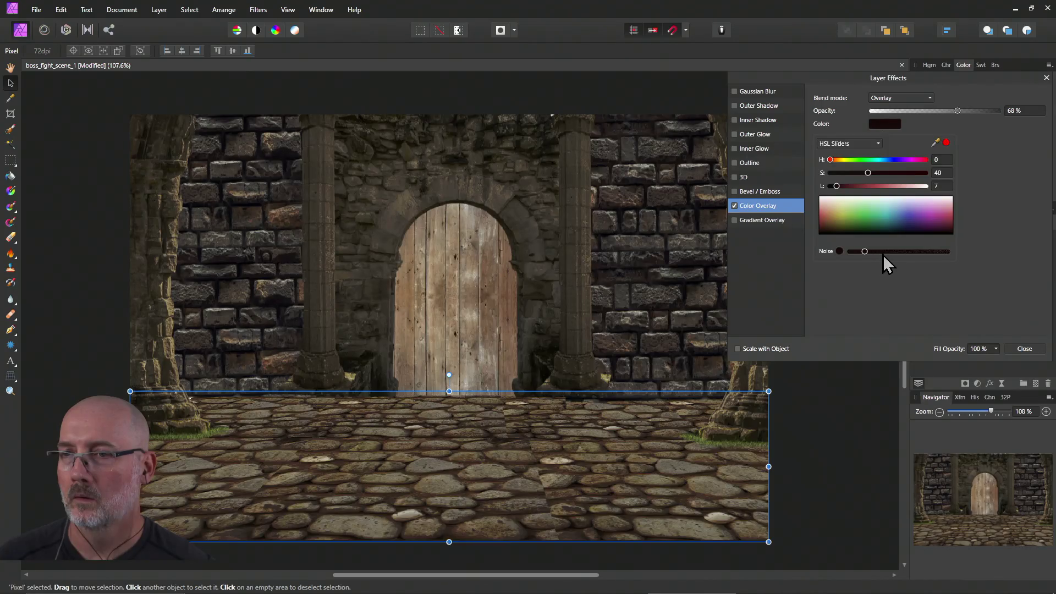
left_click(865, 252)
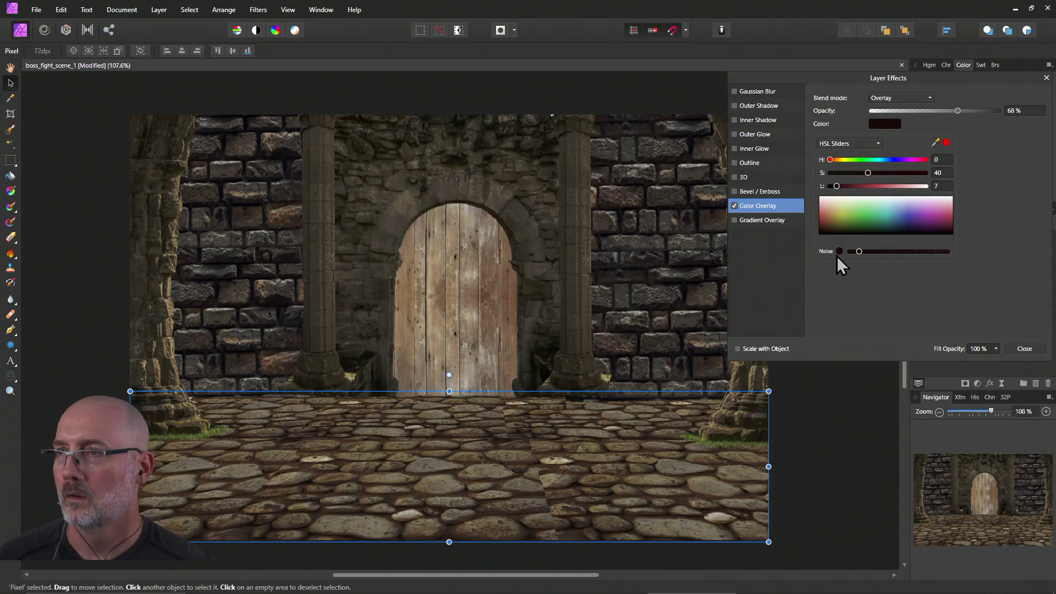
left_click_drag(861, 251, 858, 251)
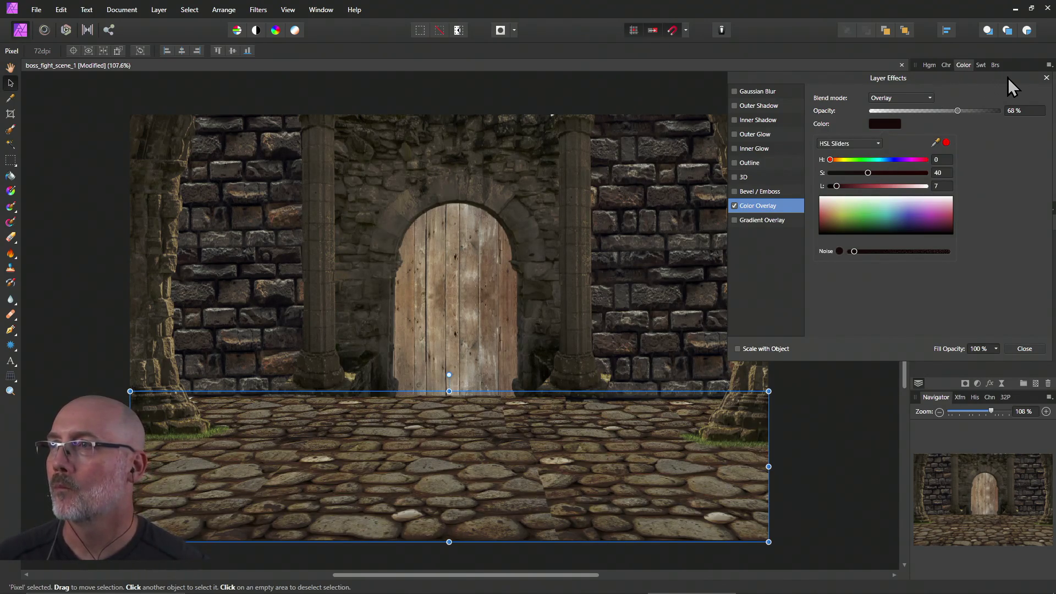
left_click(1044, 89)
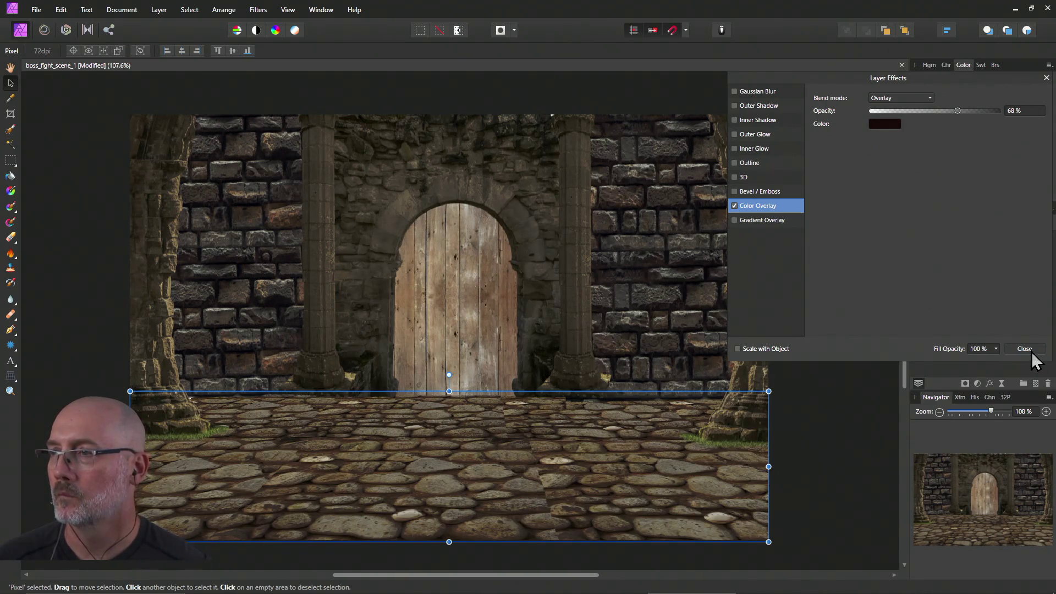
left_click(1029, 353)
left_click(824, 388)
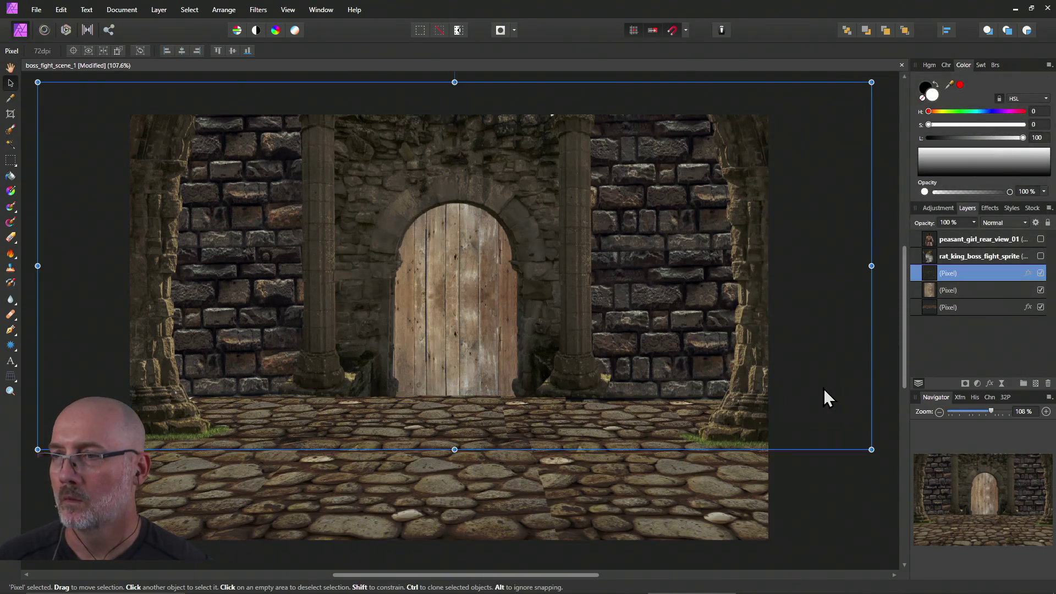
Enable a Color Overlay on the door layer, blended in Overlay mode.
left_click(824, 504)
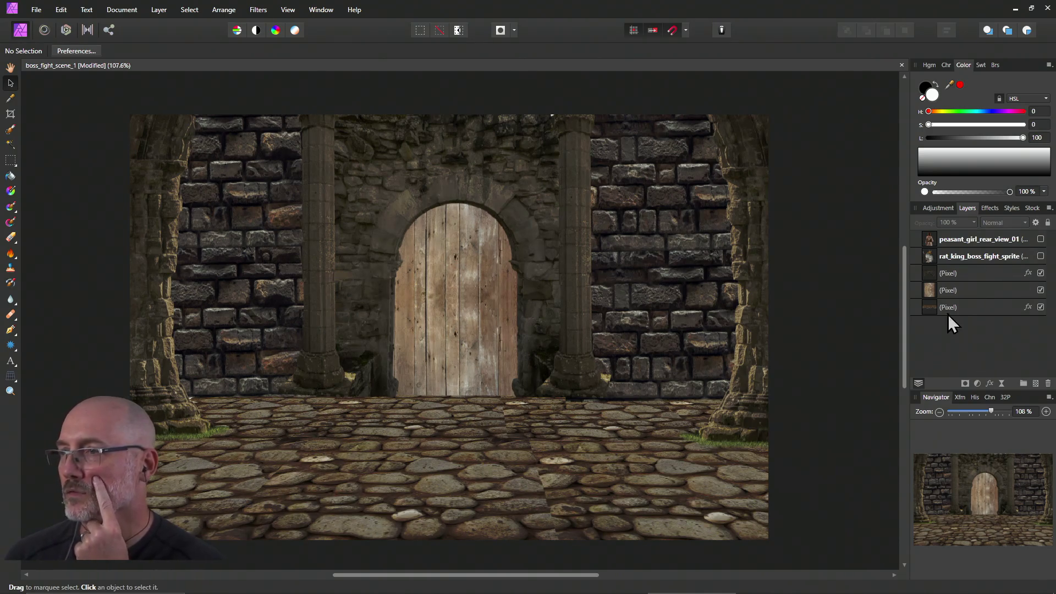
left_click(955, 291)
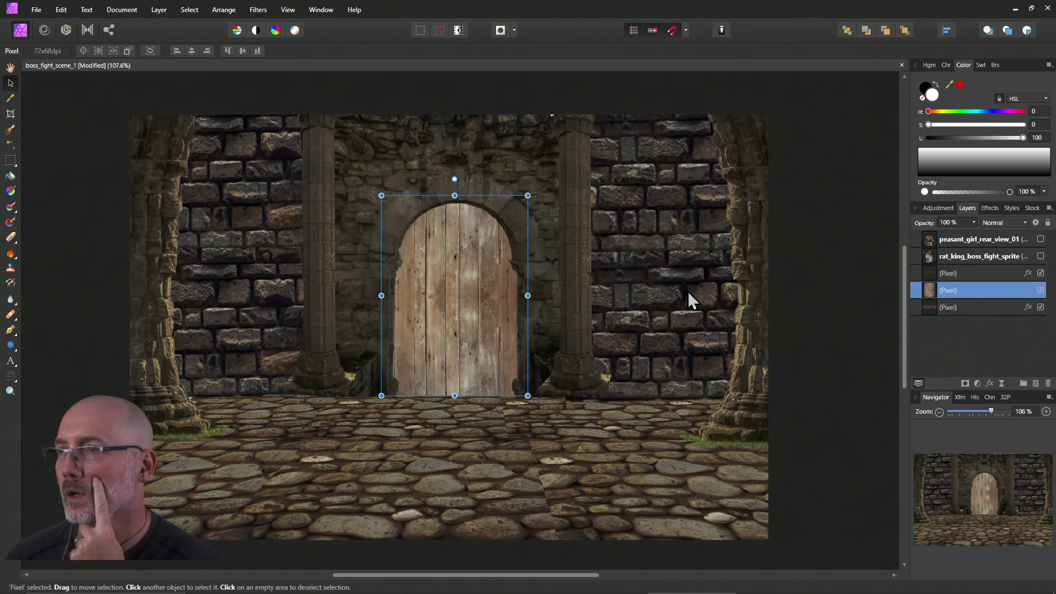
right_click(427, 300)
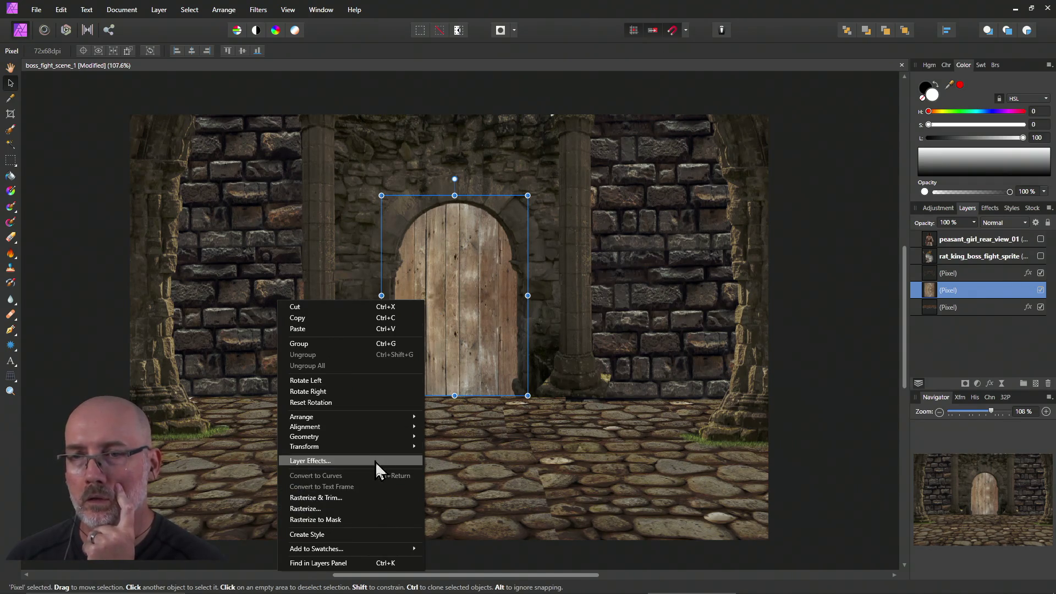
left_click(375, 461)
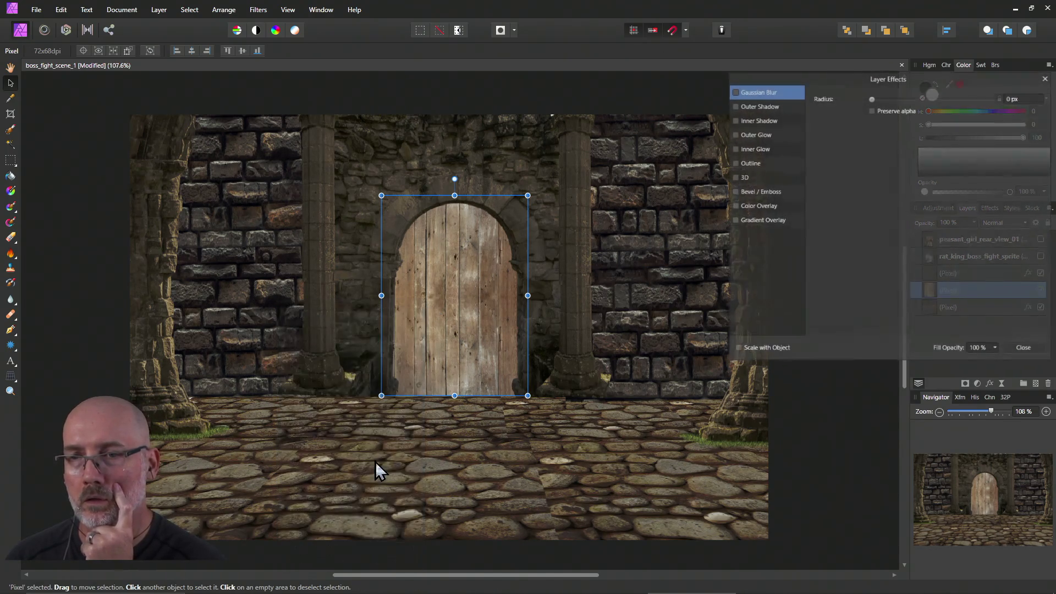
left_click(746, 207)
left_click(736, 207)
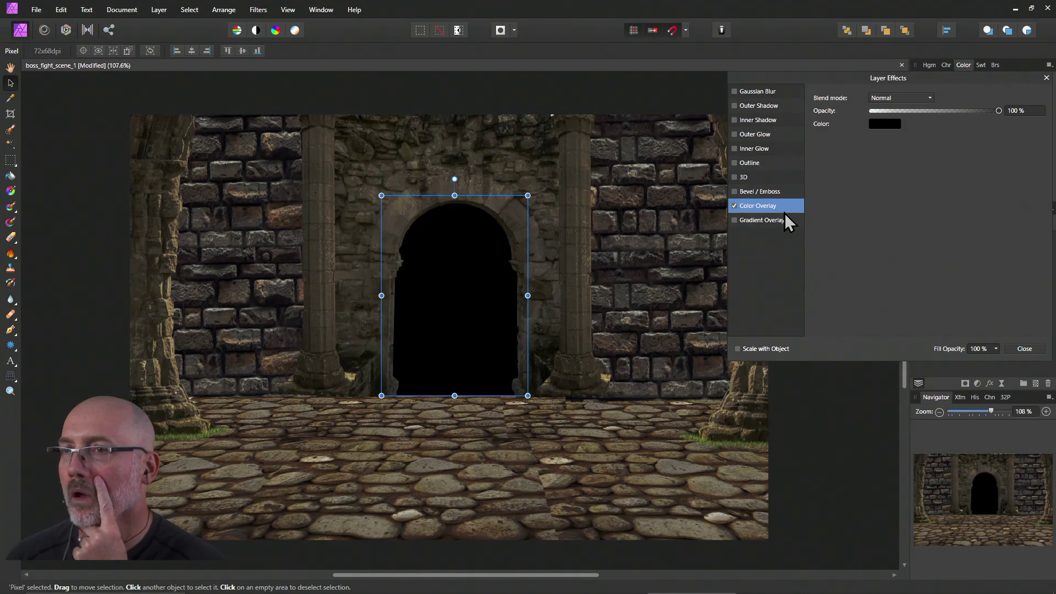
left_click(888, 100)
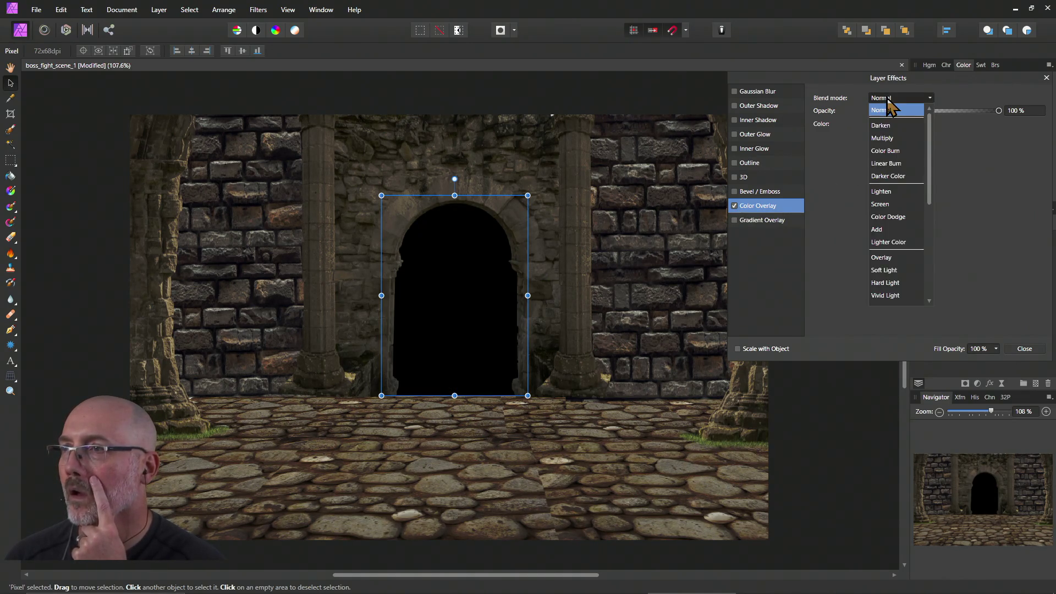
left_click(881, 257)
Give the door overlay hue 23, 78% opacity and slightly lighter colour, then close Layer Effects.
left_click(877, 125)
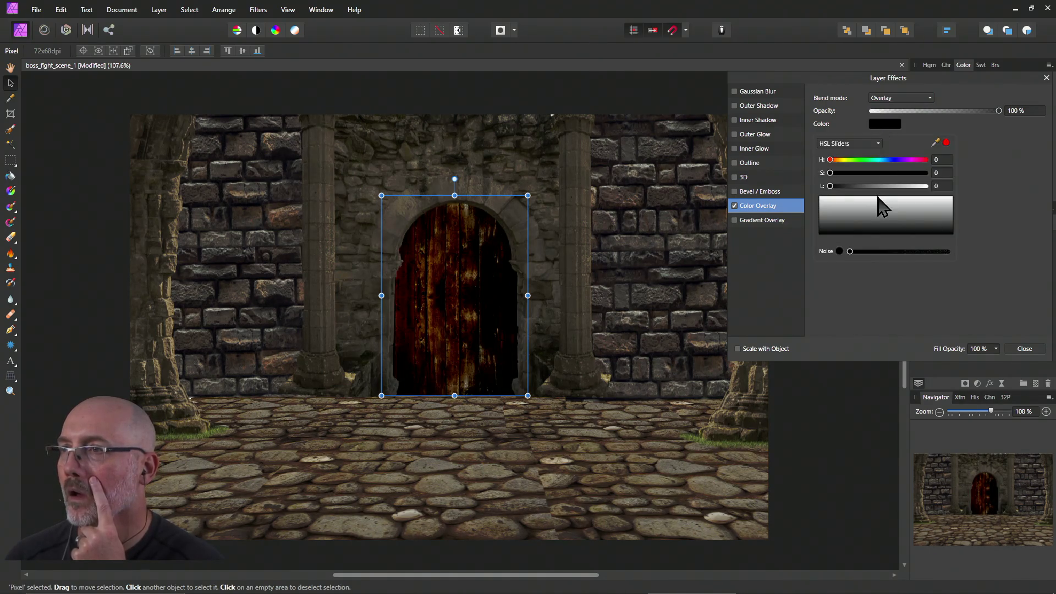
mouse_move(834, 160)
left_mouse_down()
mouse_move(832, 193)
mouse_move(830, 180)
mouse_move(841, 181)
left_mouse_up()
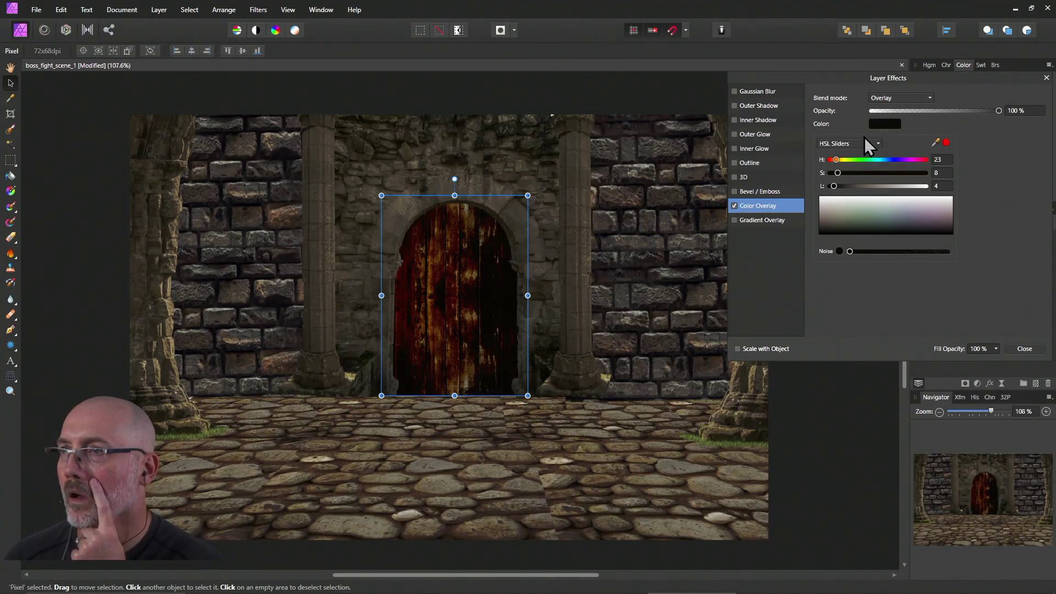
mouse_move(997, 110)
left_mouse_down()
mouse_move(958, 113)
mouse_move(972, 113)
left_mouse_up()
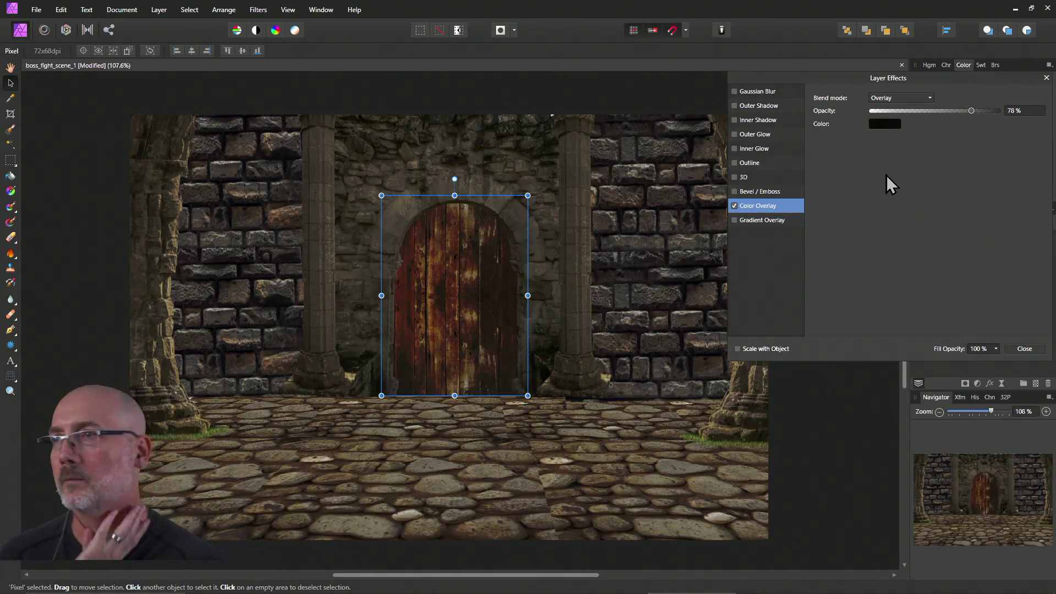
left_click(883, 124)
mouse_move(834, 186)
left_mouse_down()
mouse_move(844, 172)
mouse_move(866, 173)
mouse_move(840, 189)
mouse_move(843, 175)
left_mouse_up()
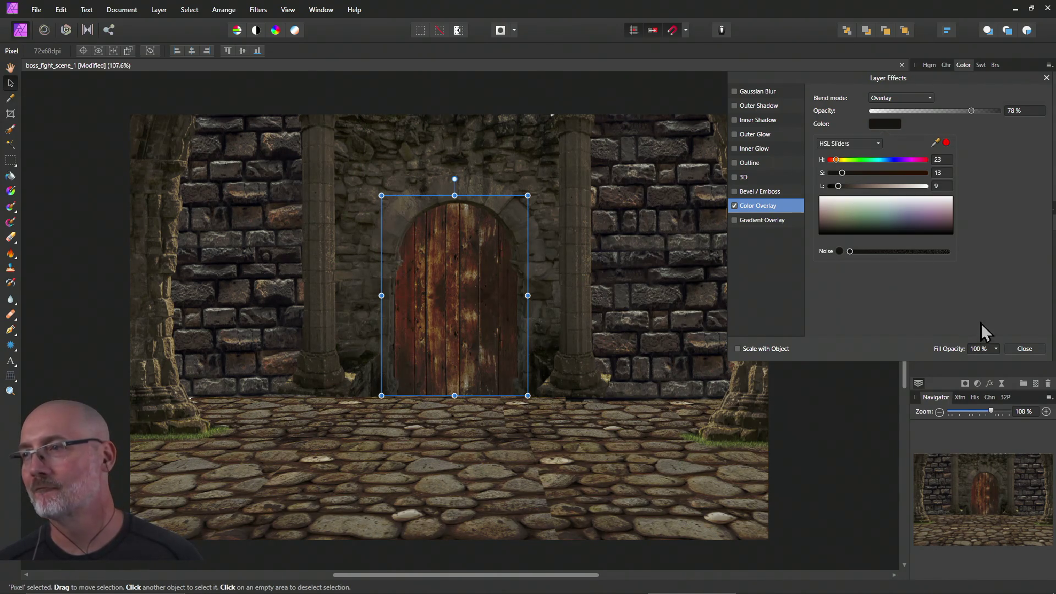
left_click(1021, 348)
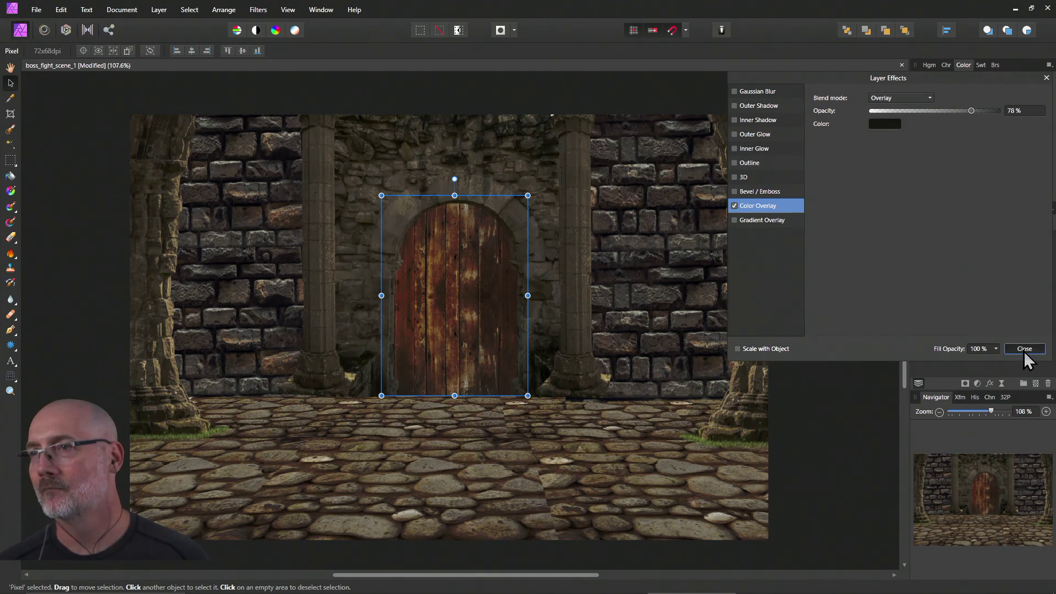
left_click(1024, 351)
left_click(833, 335)
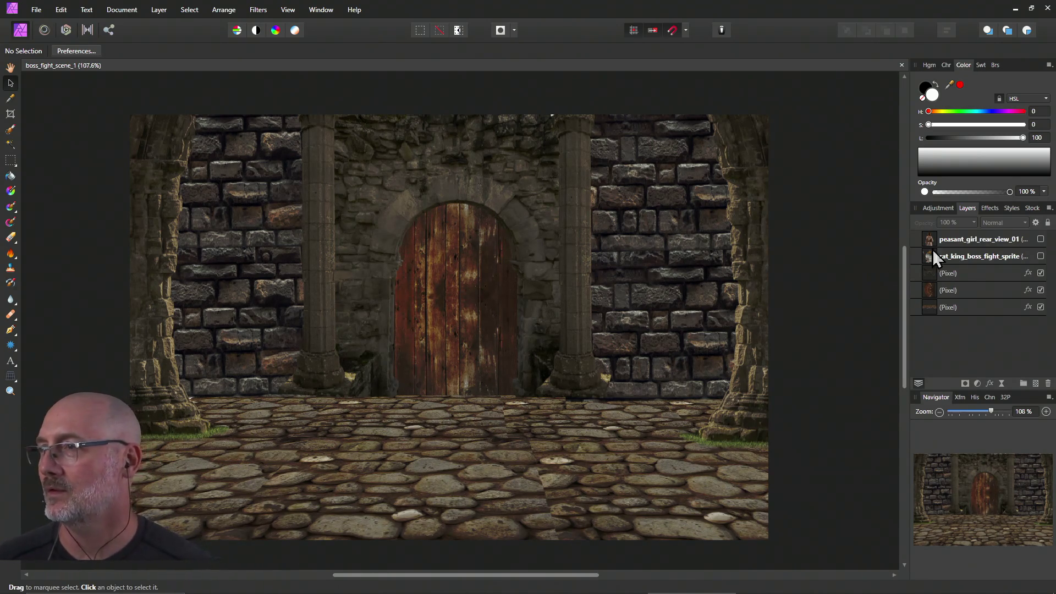
Show the rat king and peasant girl, scale the rat king down and reposition it, then hide both.
left_click(1041, 256)
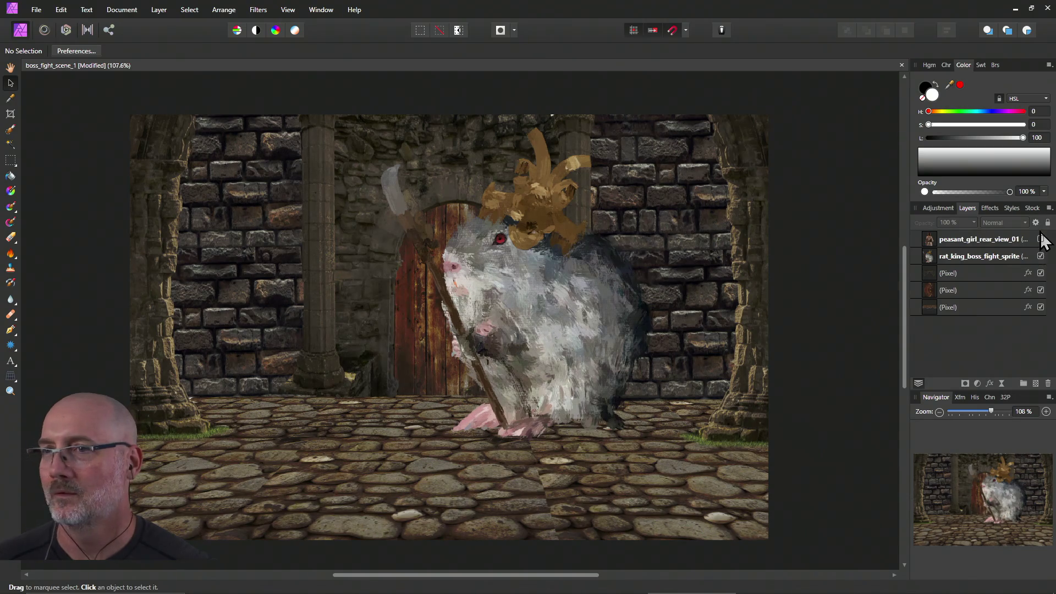
left_click(1041, 240)
mouse_move(573, 322)
left_mouse_down()
mouse_move(561, 309)
mouse_move(567, 316)
left_mouse_up()
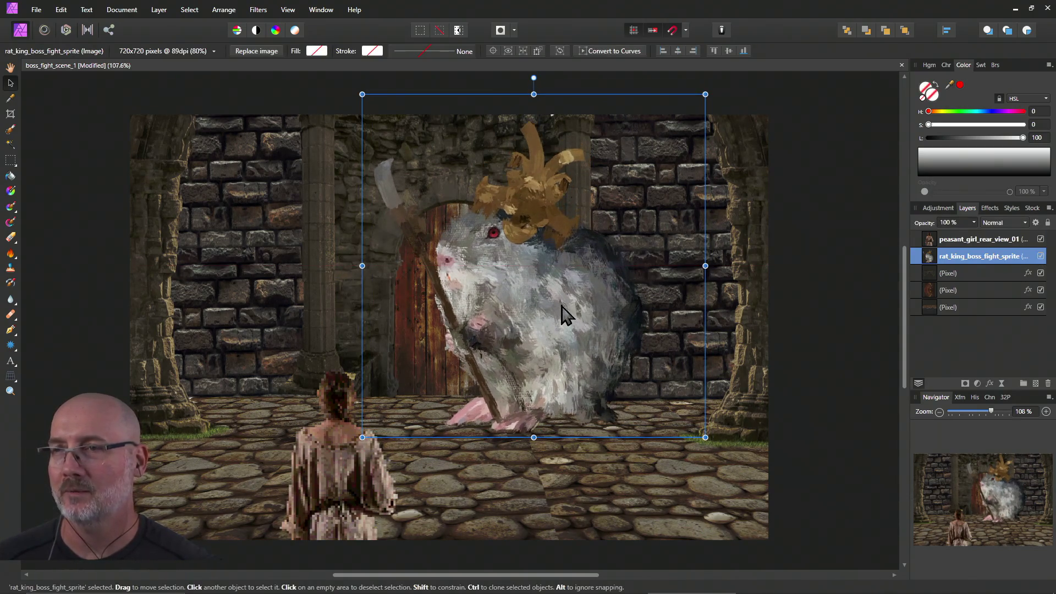
left_click_drag(706, 95, 663, 115)
mouse_move(592, 247)
left_mouse_down()
mouse_move(559, 254)
mouse_move(600, 251)
left_mouse_up()
left_click(842, 342)
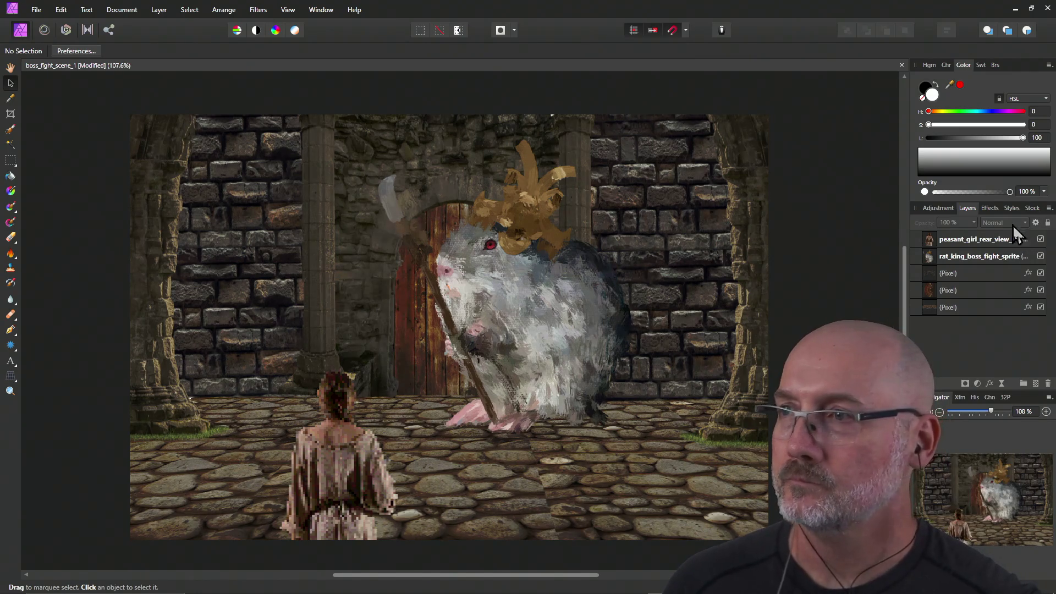
left_click(1041, 256)
left_click(1041, 238)
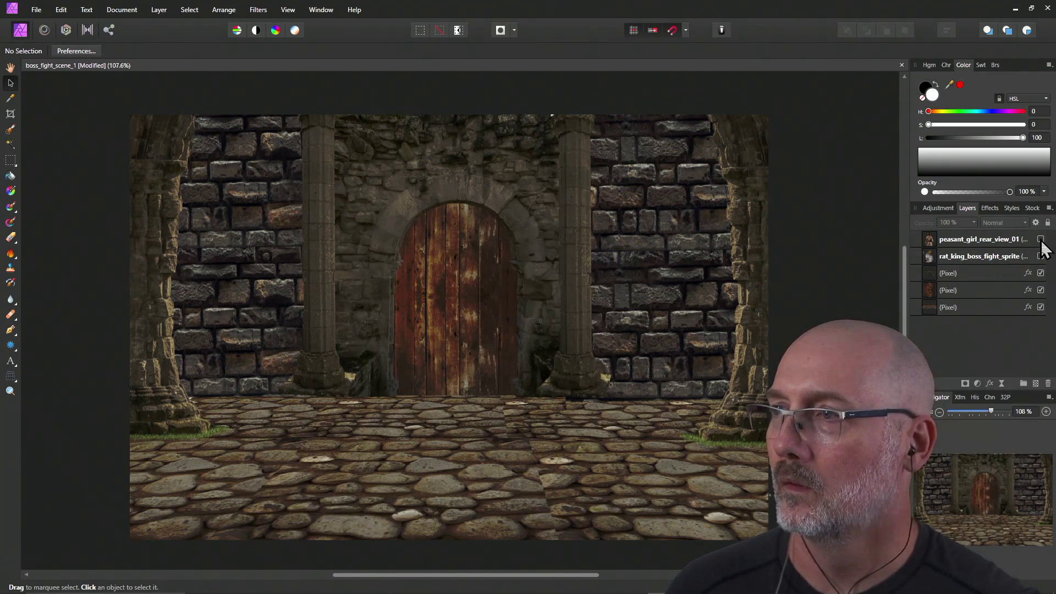
Try burning the left pillar and door on the wall layer, then undo it.
left_click(659, 243)
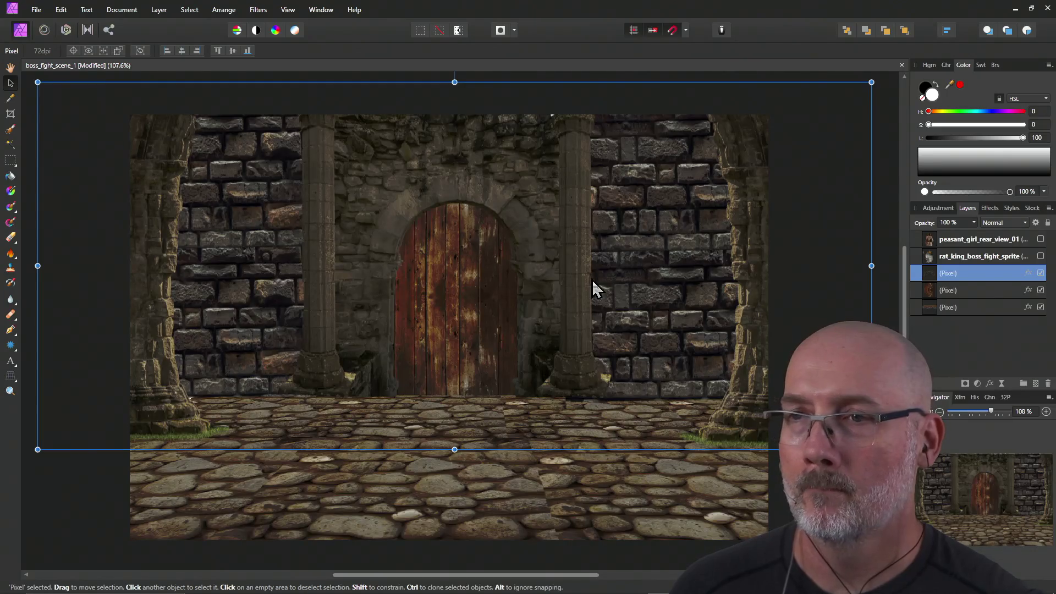
left_click(10, 254)
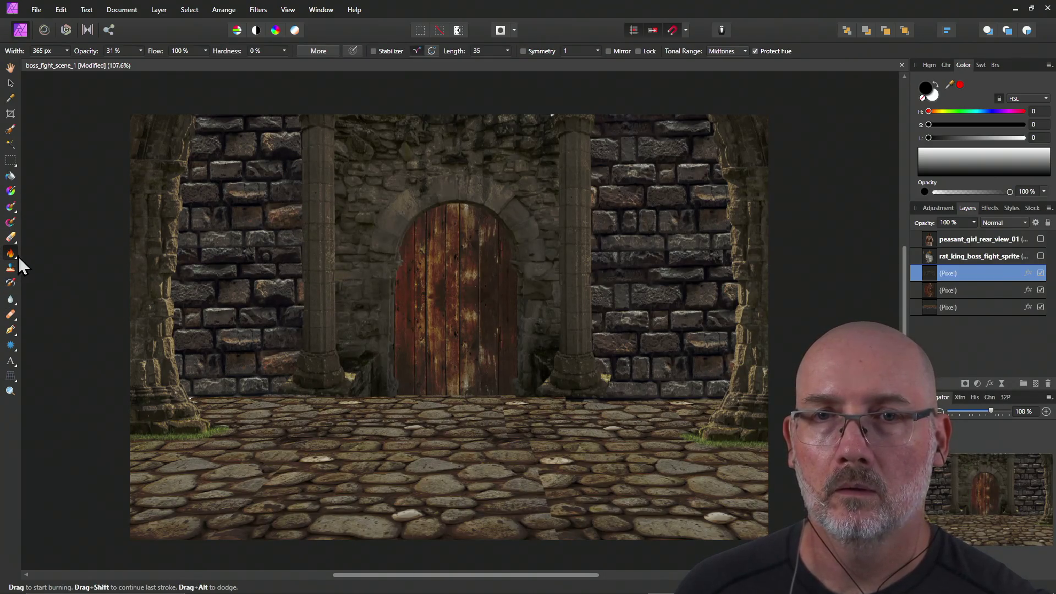
left_click_drag(327, 235, 326, 241)
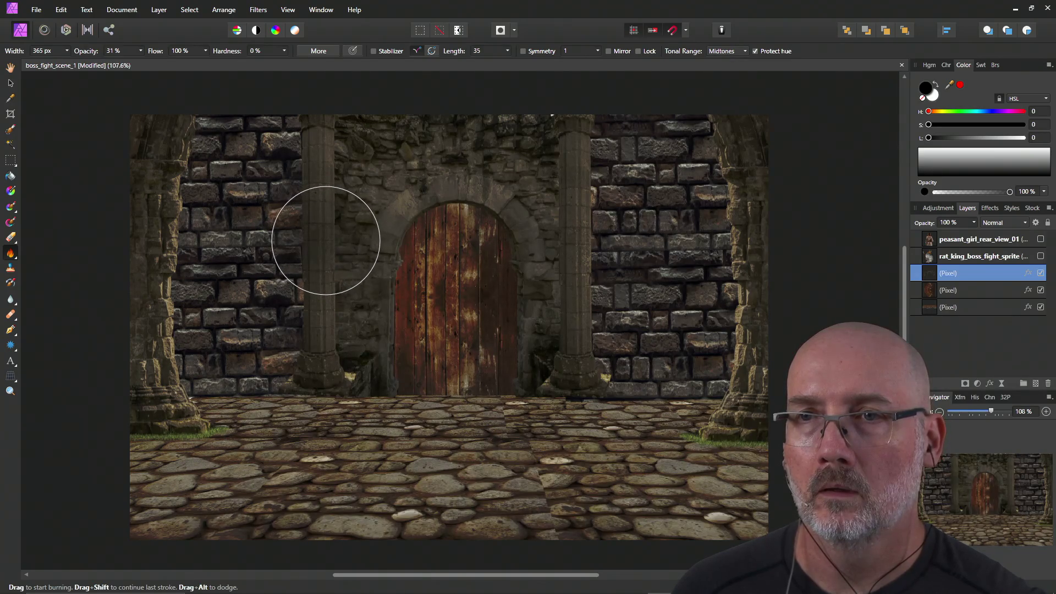
left_click_drag(495, 366, 472, 322)
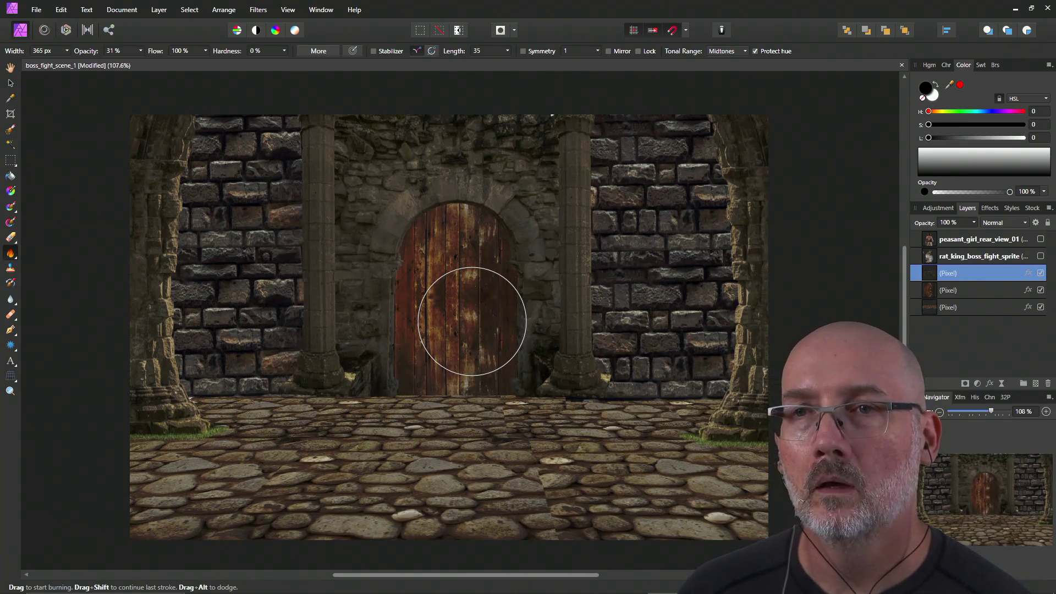
left_click(61, 9)
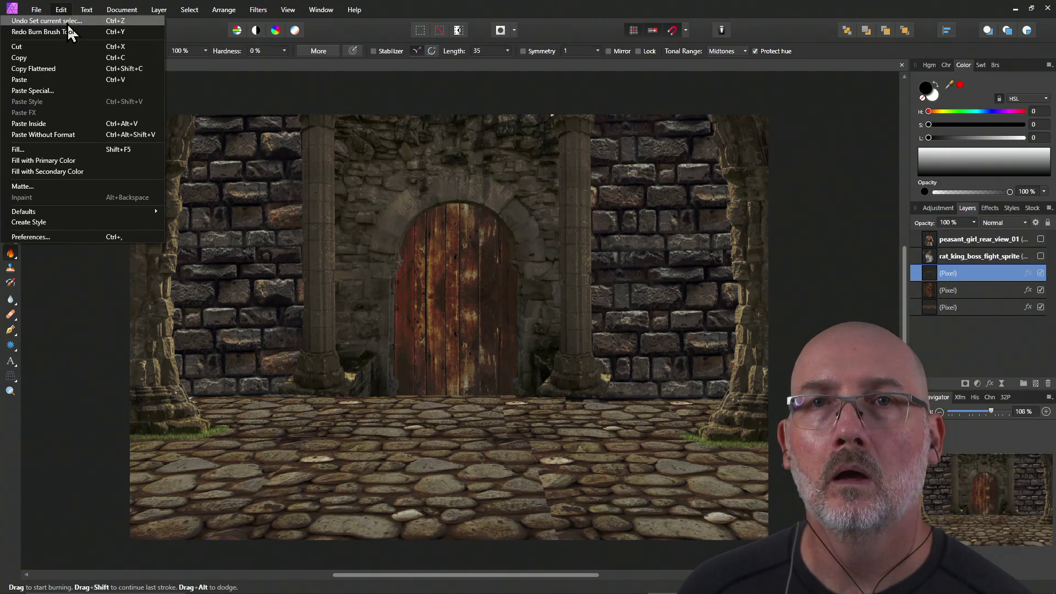
left_click(68, 20)
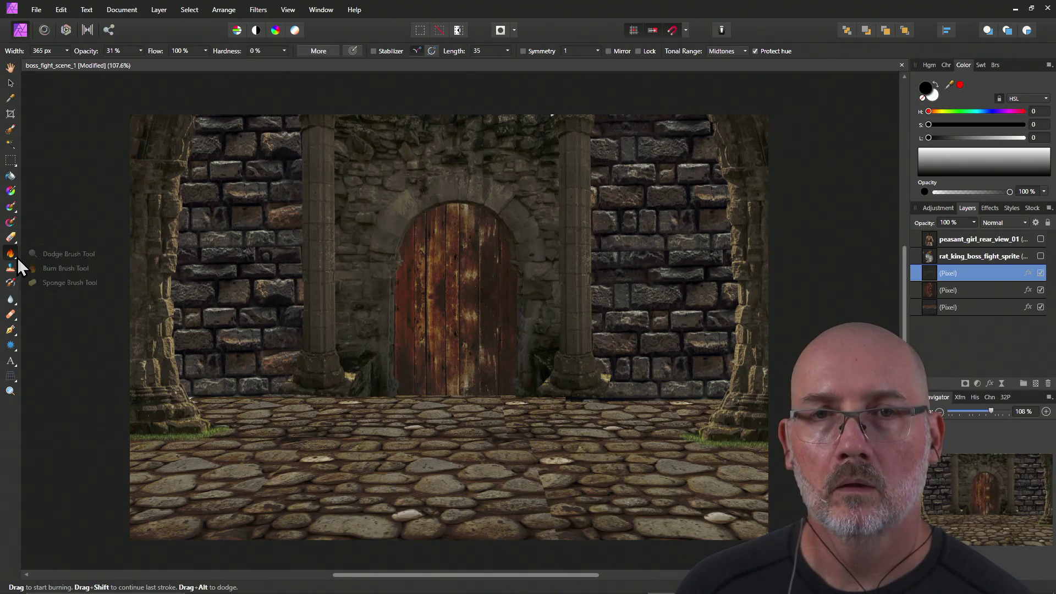
Dodge the stones left of the door and right of the arch, keeping the wall layer selected.
left_click(39, 255)
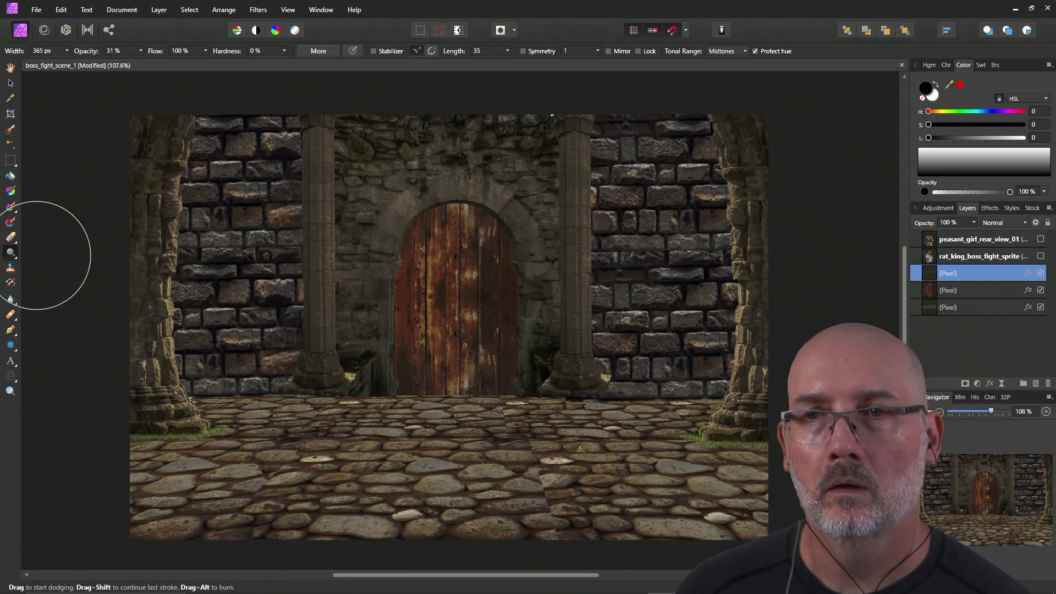
mouse_move(331, 204)
left_mouse_down()
mouse_move(353, 193)
mouse_move(365, 206)
mouse_move(354, 193)
mouse_move(356, 207)
left_mouse_up()
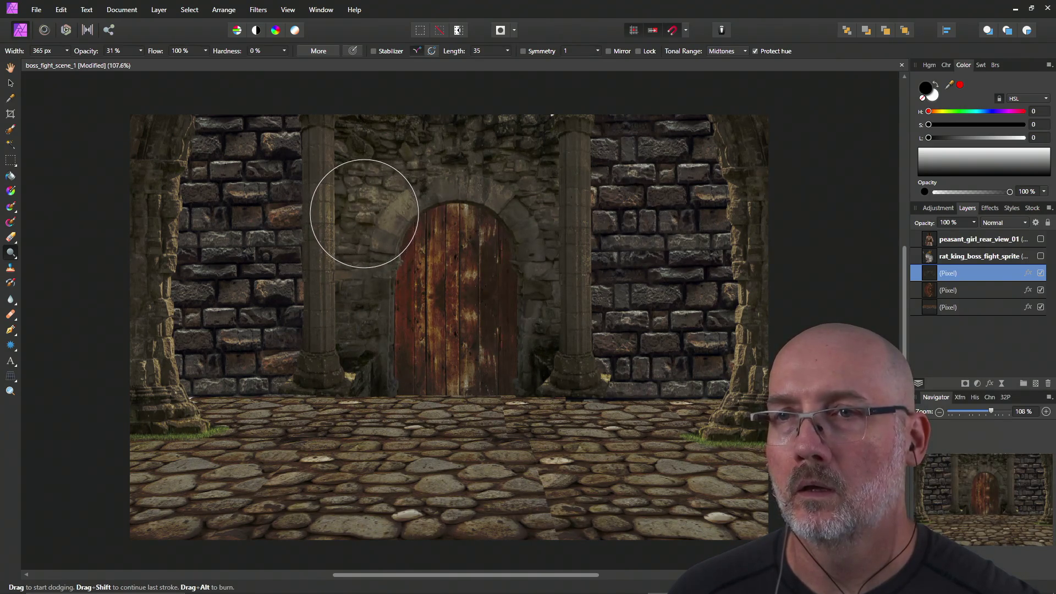
left_click_drag(366, 208, 367, 222)
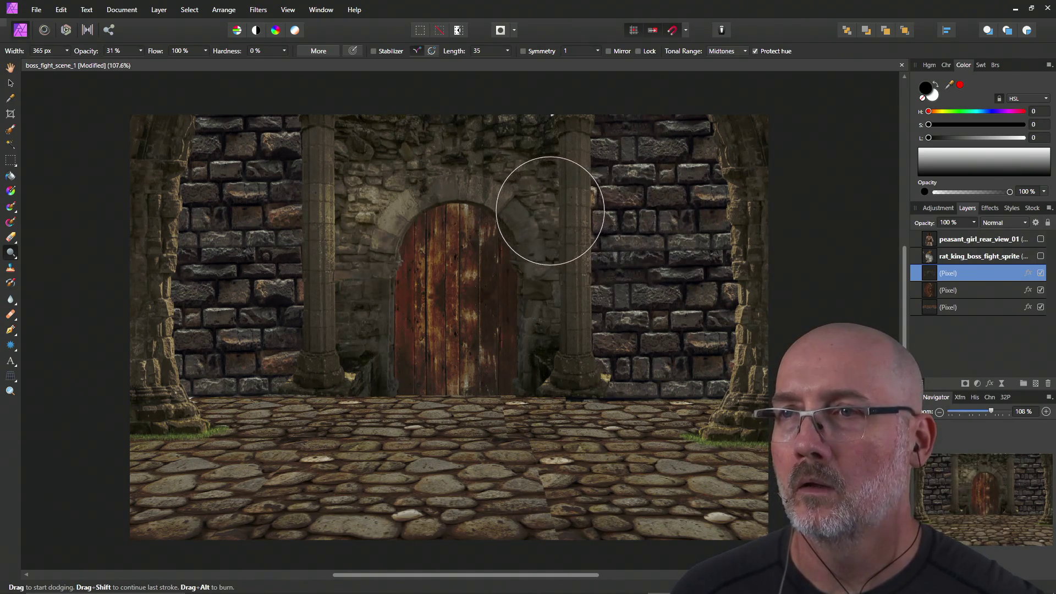
mouse_move(545, 202)
left_mouse_down()
mouse_move(540, 191)
mouse_move(540, 212)
left_mouse_up()
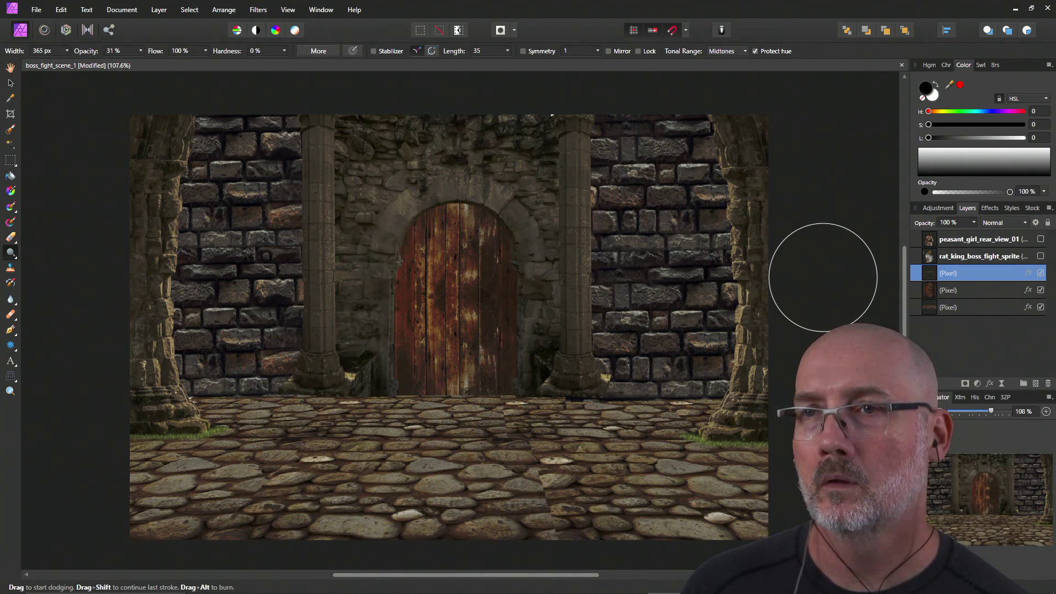
key("ctrl+alt+d")
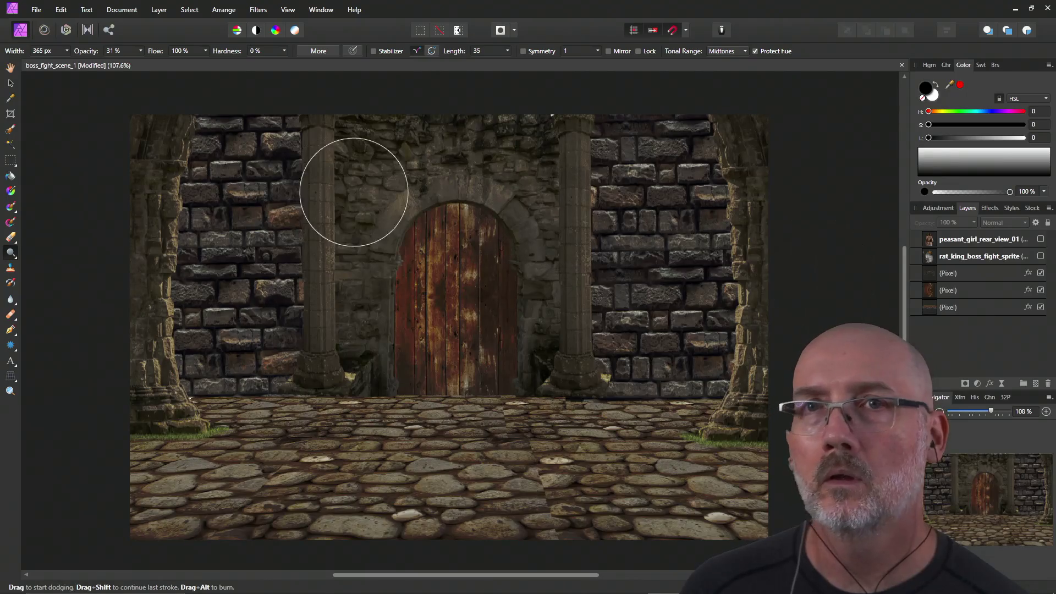
left_click(59, 10)
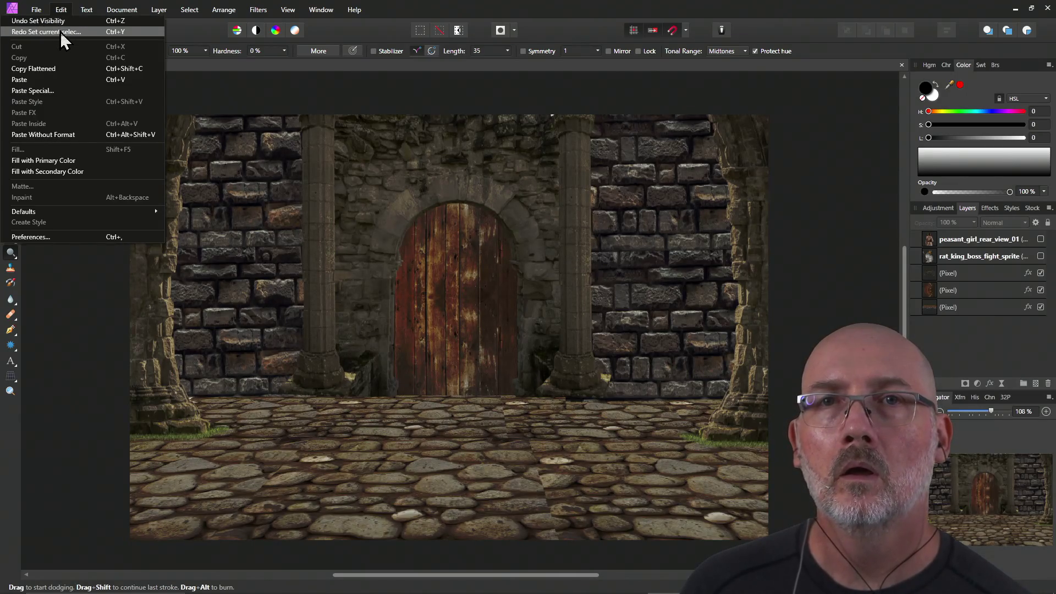
left_click(61, 32)
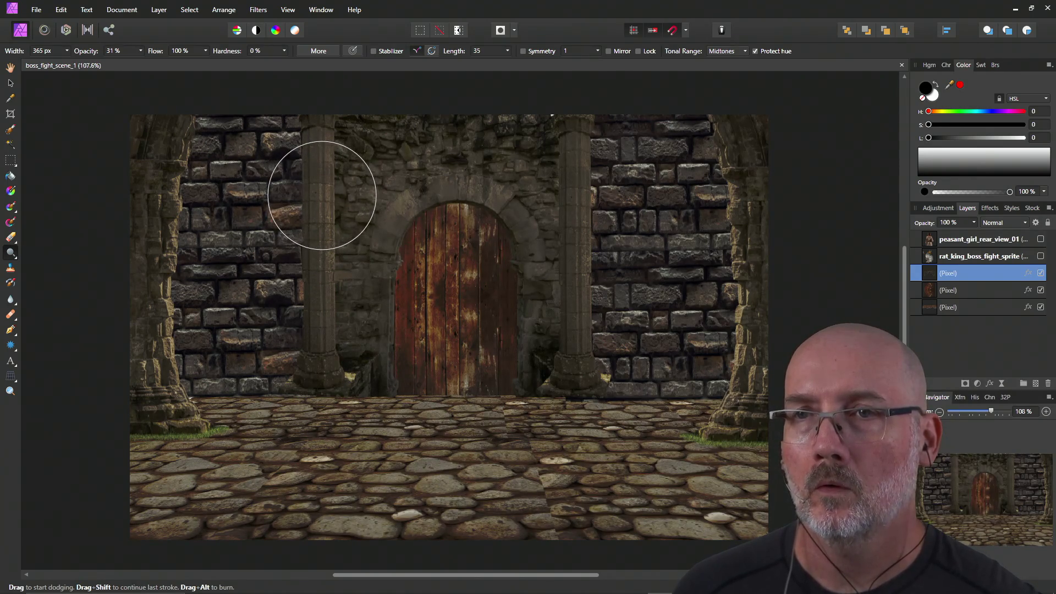
Dodge both pillars, the arch above the door and the right brick wall.
mouse_move(324, 206)
left_mouse_down()
mouse_move(323, 194)
mouse_move(321, 209)
left_mouse_up()
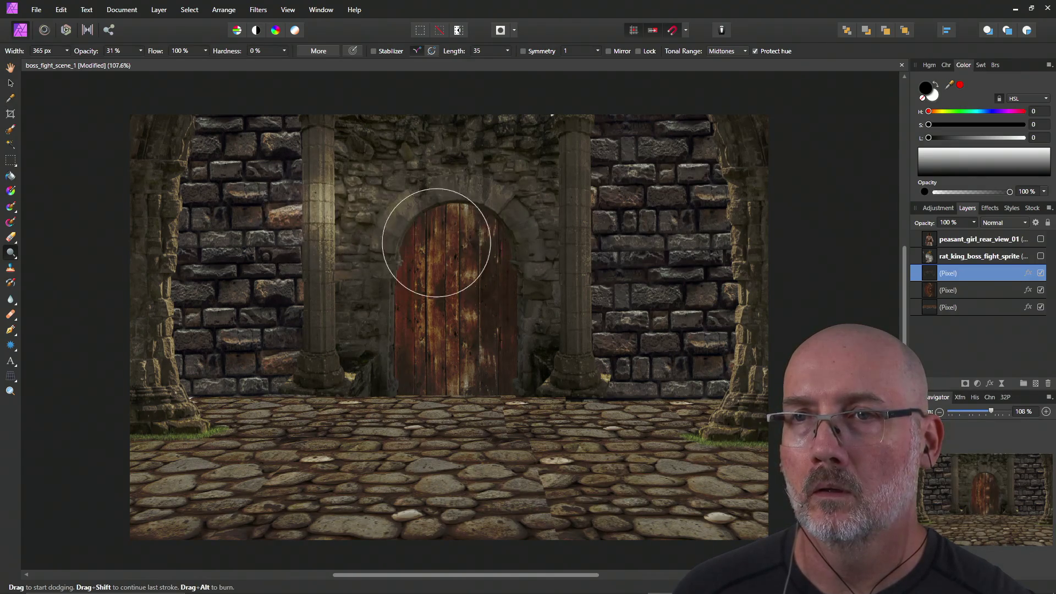
mouse_move(584, 235)
left_mouse_down()
mouse_move(576, 202)
mouse_move(578, 236)
left_mouse_up()
mouse_move(504, 255)
left_mouse_down()
mouse_move(503, 237)
mouse_move(377, 224)
mouse_move(310, 269)
mouse_move(252, 224)
mouse_move(258, 231)
left_mouse_up()
mouse_move(720, 275)
left_mouse_down()
mouse_move(643, 224)
mouse_move(643, 212)
mouse_move(587, 455)
mouse_move(582, 427)
mouse_move(554, 483)
left_mouse_up()
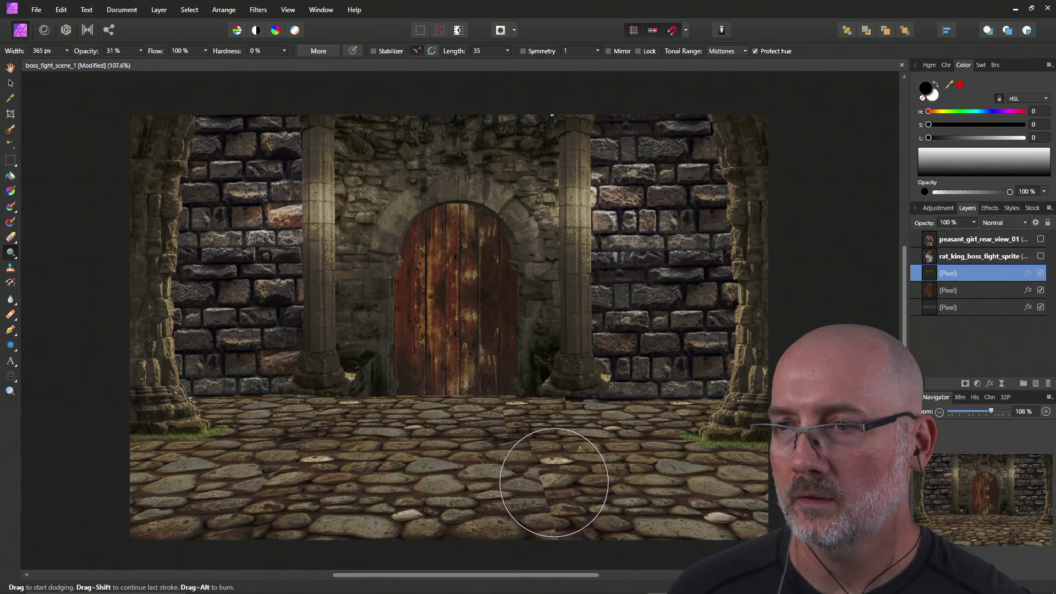
Dodge the cobblestones on the bottom pixel layer, including the floor near the left pillar base.
left_click(966, 309)
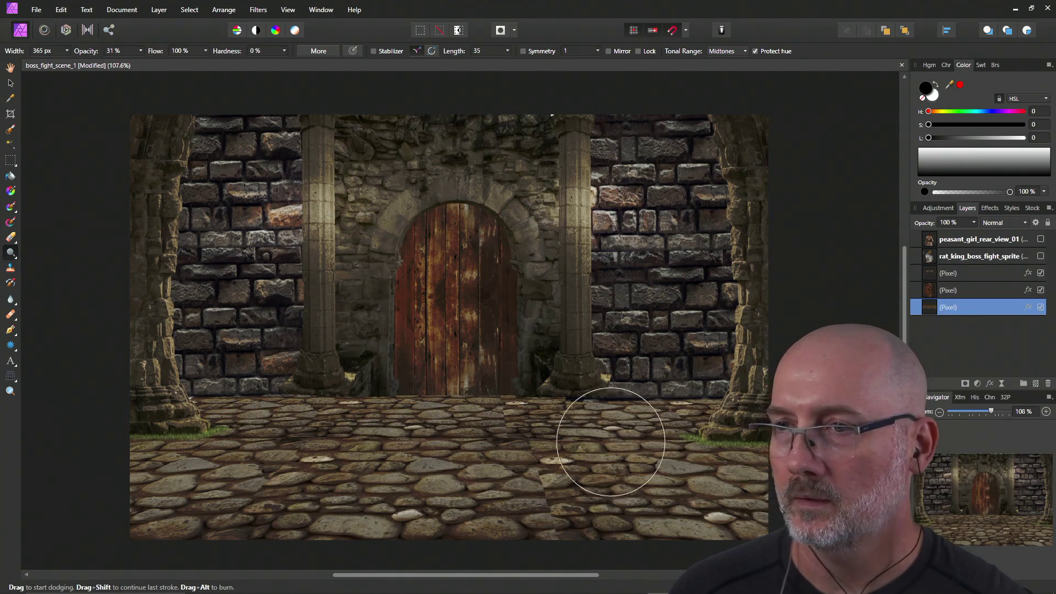
mouse_move(569, 453)
left_mouse_down()
mouse_move(554, 479)
mouse_move(584, 448)
mouse_move(617, 484)
mouse_move(627, 445)
mouse_move(641, 465)
mouse_move(632, 484)
mouse_move(594, 507)
mouse_move(639, 507)
left_mouse_up()
mouse_move(295, 424)
left_mouse_down()
mouse_move(302, 401)
mouse_move(304, 431)
mouse_move(220, 472)
mouse_move(250, 501)
mouse_move(312, 441)
mouse_move(288, 497)
mouse_move(402, 401)
mouse_move(420, 288)
mouse_move(431, 401)
left_mouse_up()
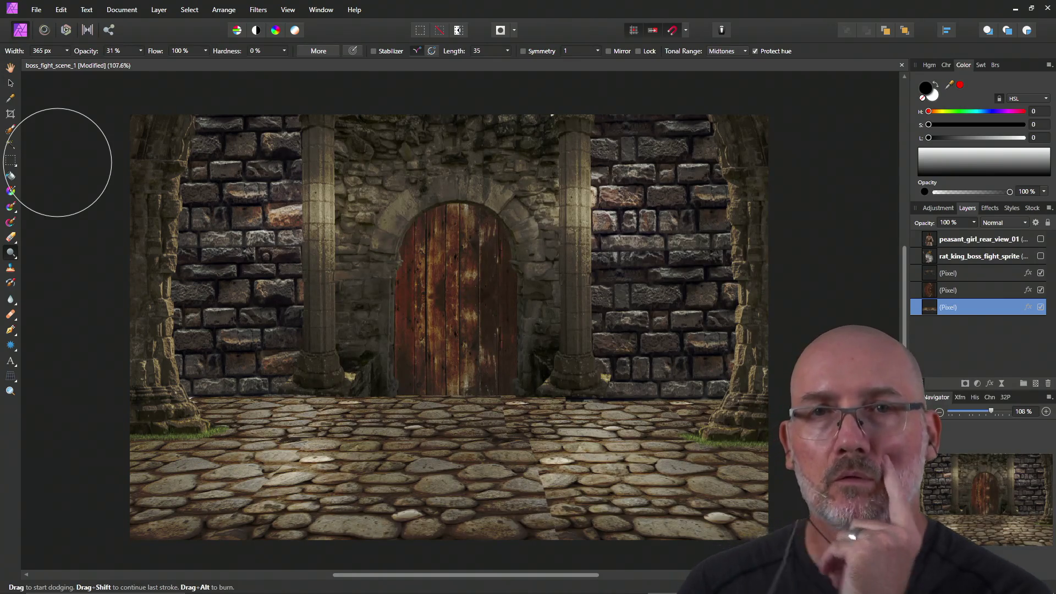
left_click(10, 263)
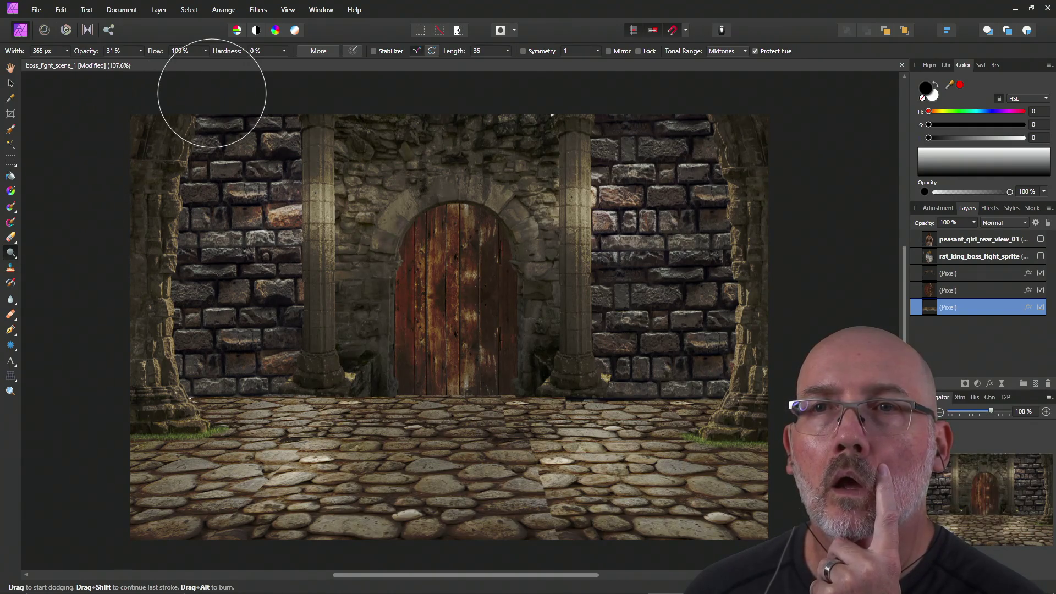
left_click(327, 52)
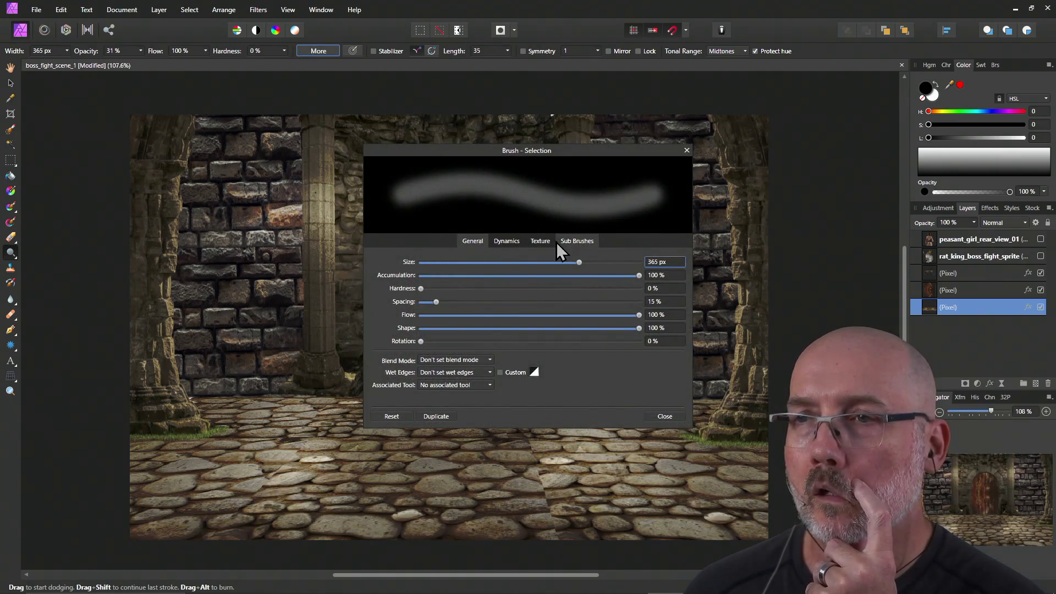
left_click(542, 242)
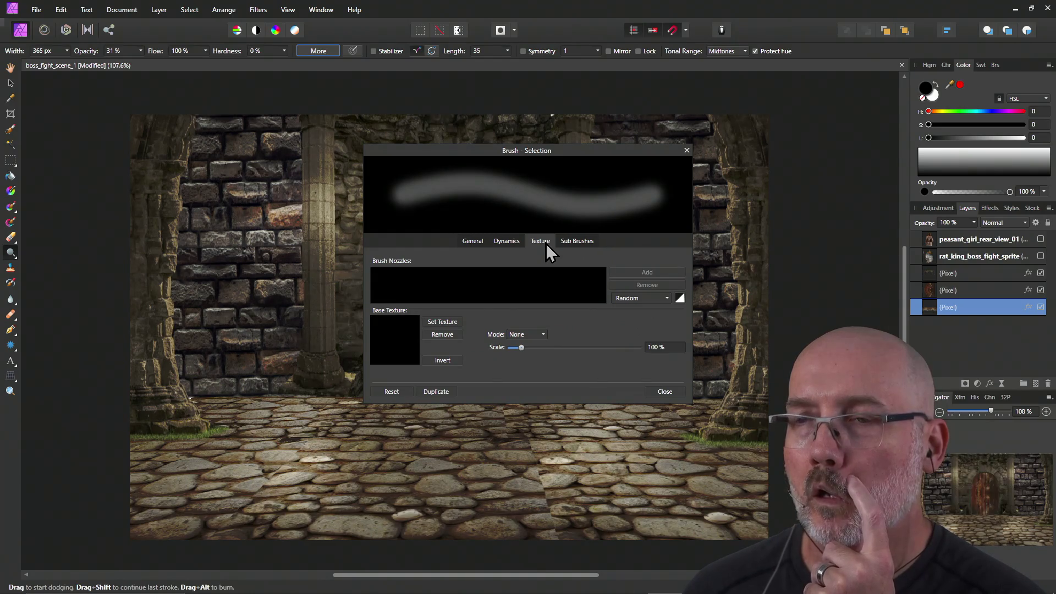
left_click(502, 242)
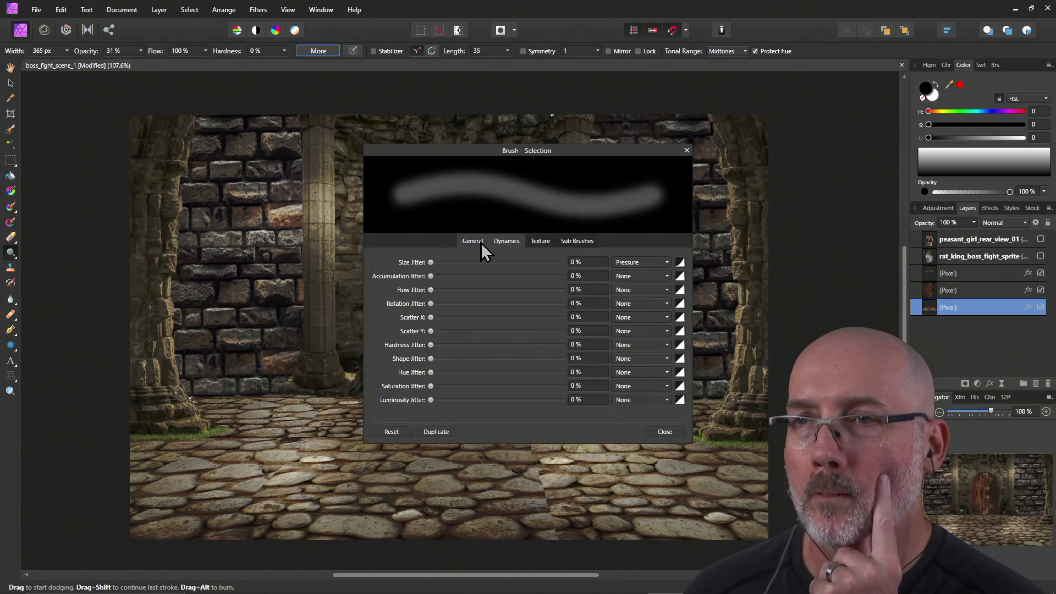
left_click(480, 243)
left_click(545, 242)
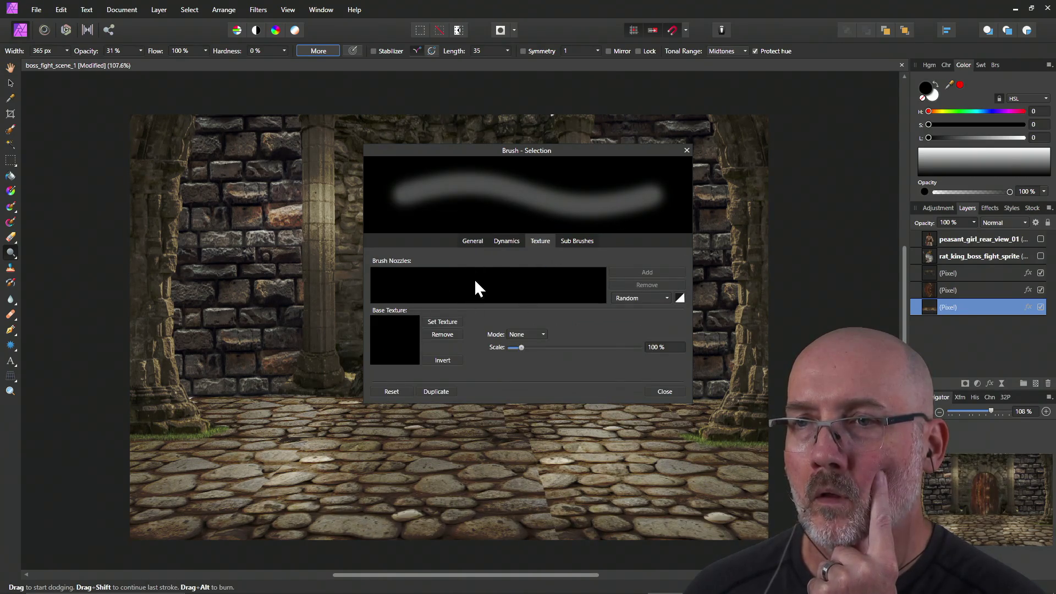
left_click(687, 150)
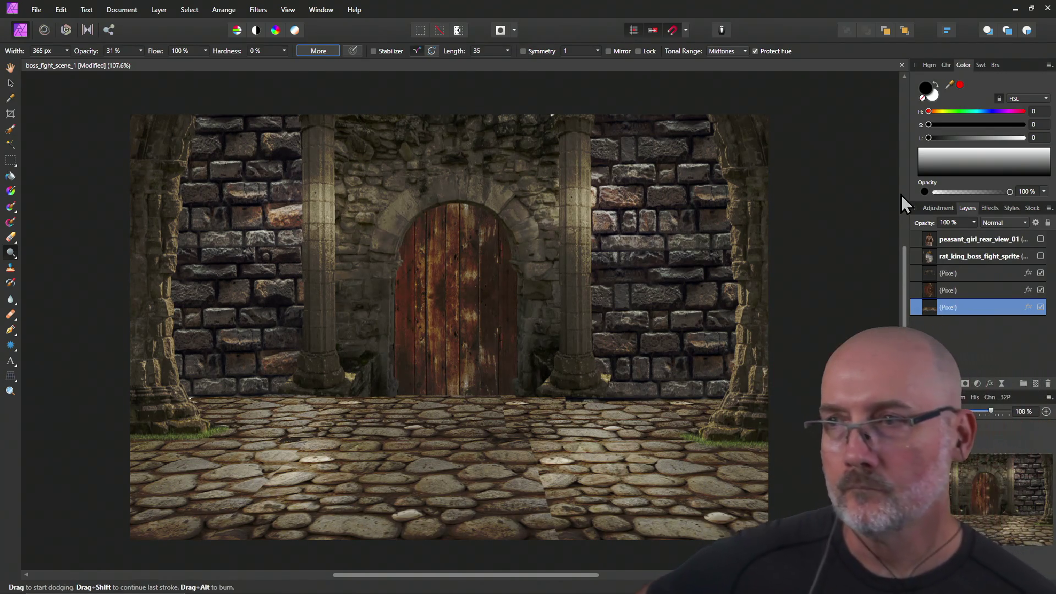
left_click(1040, 256)
left_click(1041, 240)
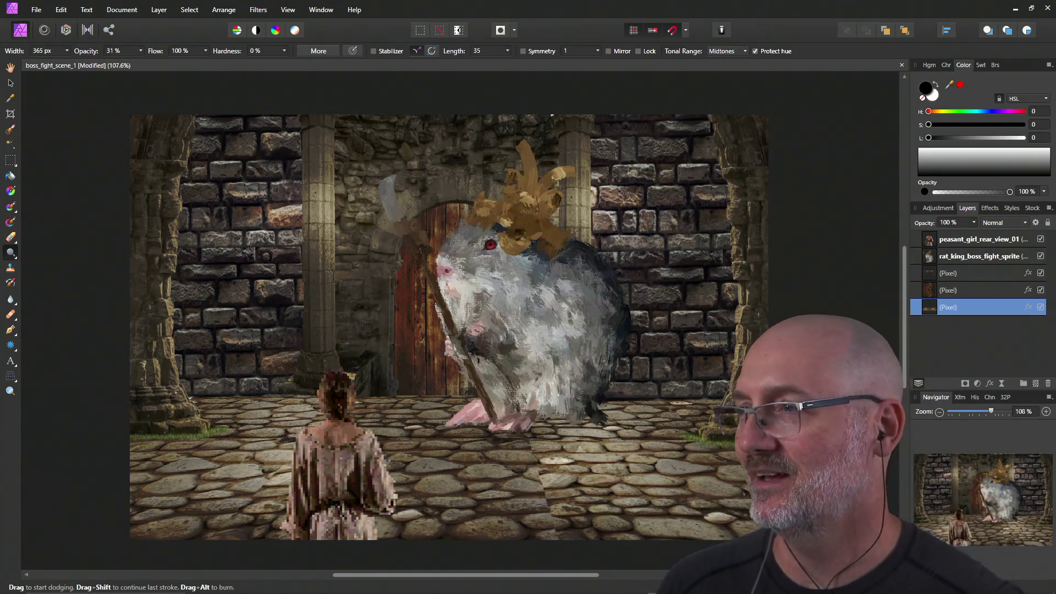
left_click(1033, 259)
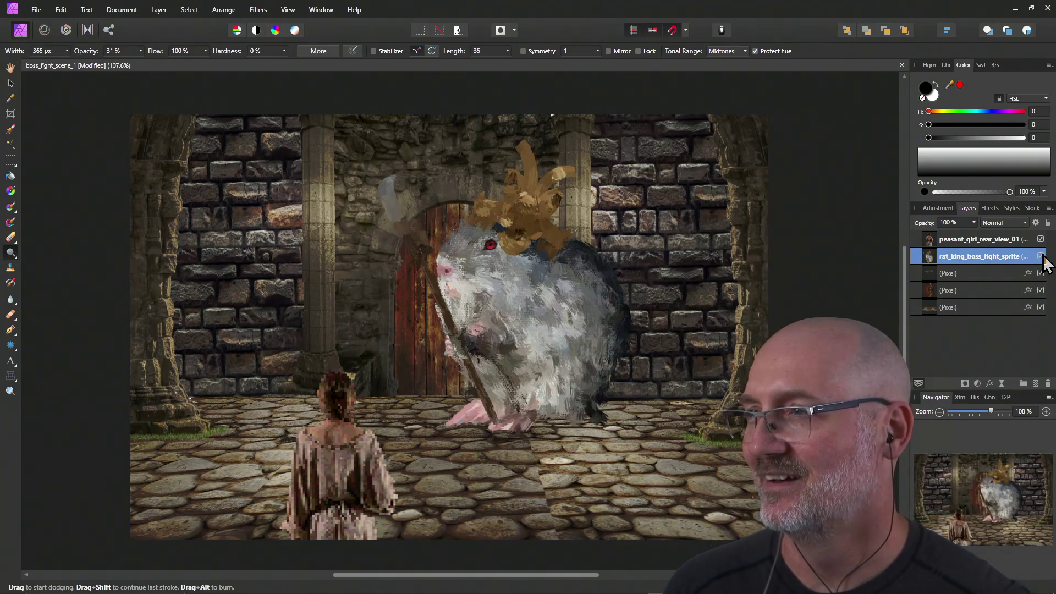
left_click(1041, 256)
left_click(1041, 238)
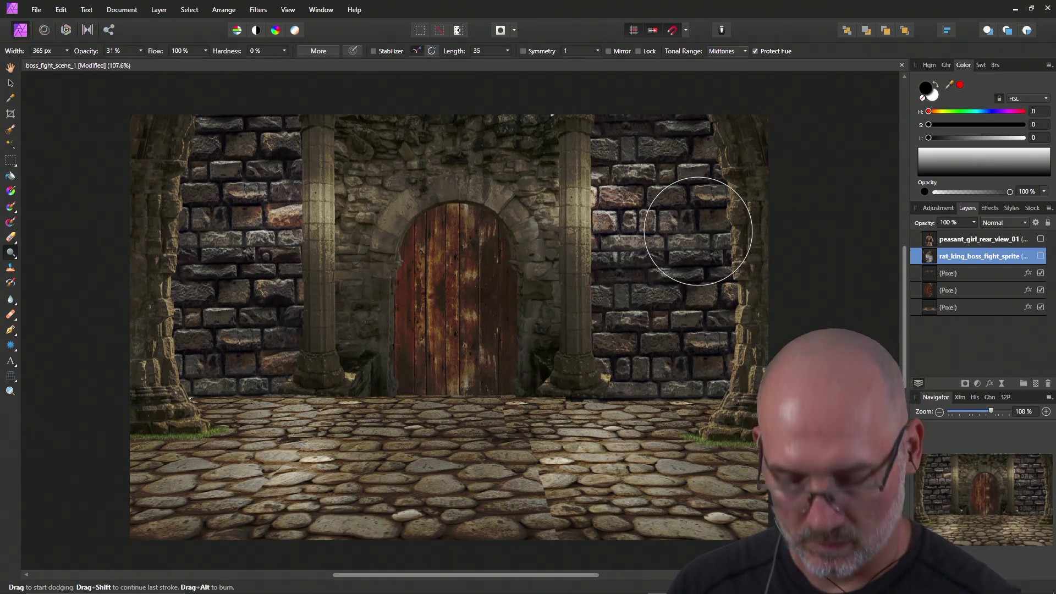
left_click(1041, 239)
left_click(1041, 256)
left_click(948, 307)
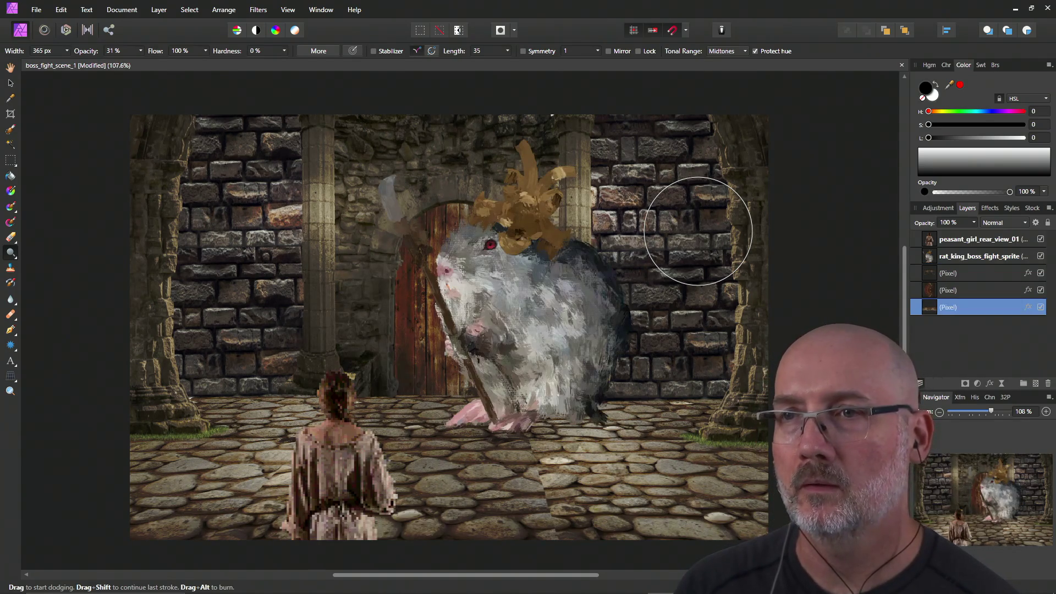
left_click(1041, 239)
left_click(1041, 256)
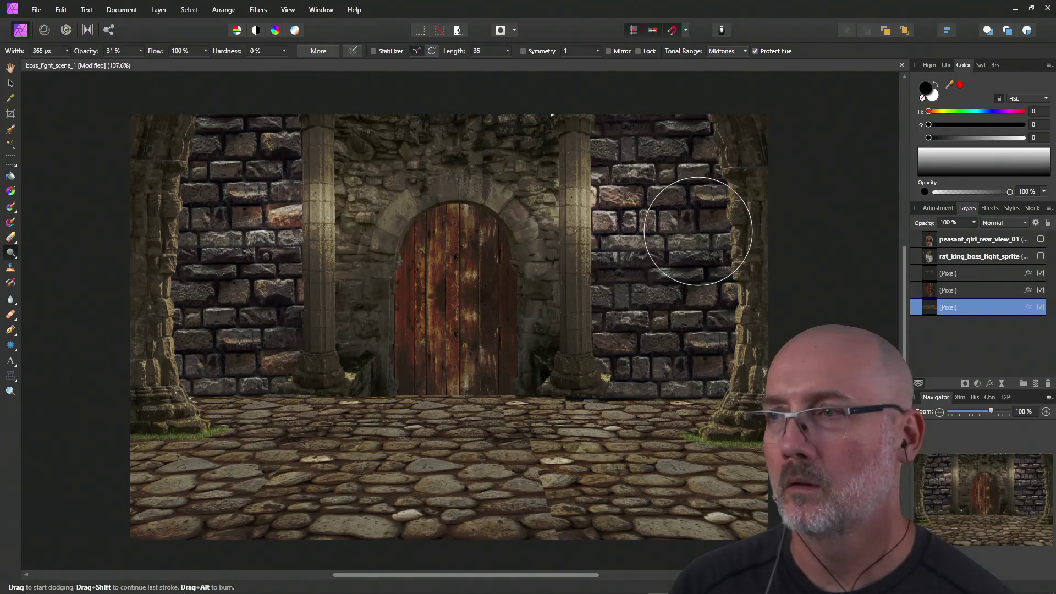
Clear the layer selection, zoom to about 108%, and bring the dodge width to 38 px.
key("alt+bracketright")
key("alt+bracketright")
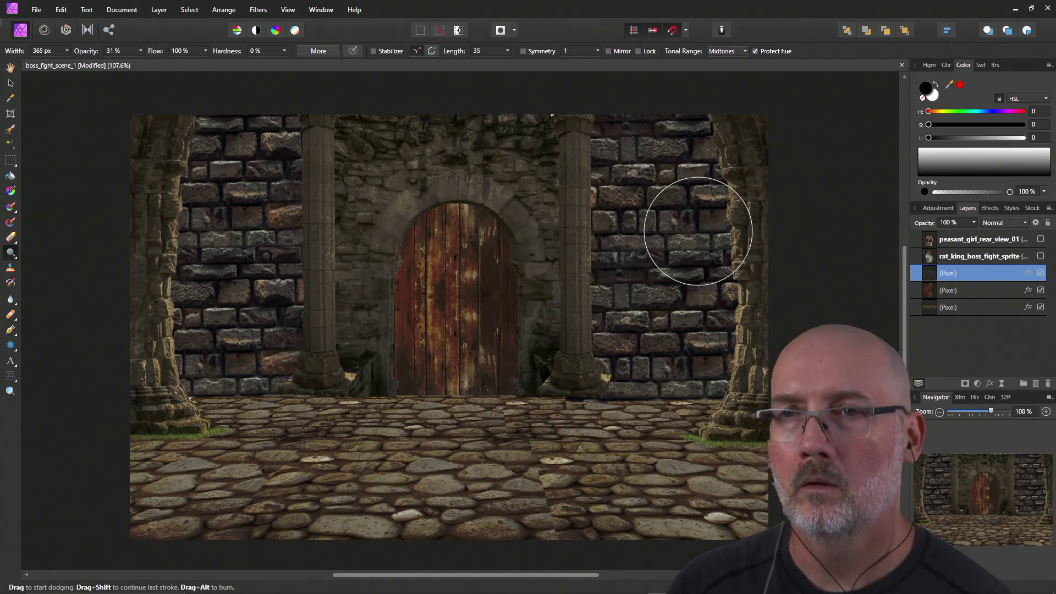
key("ctrl+alt+d")
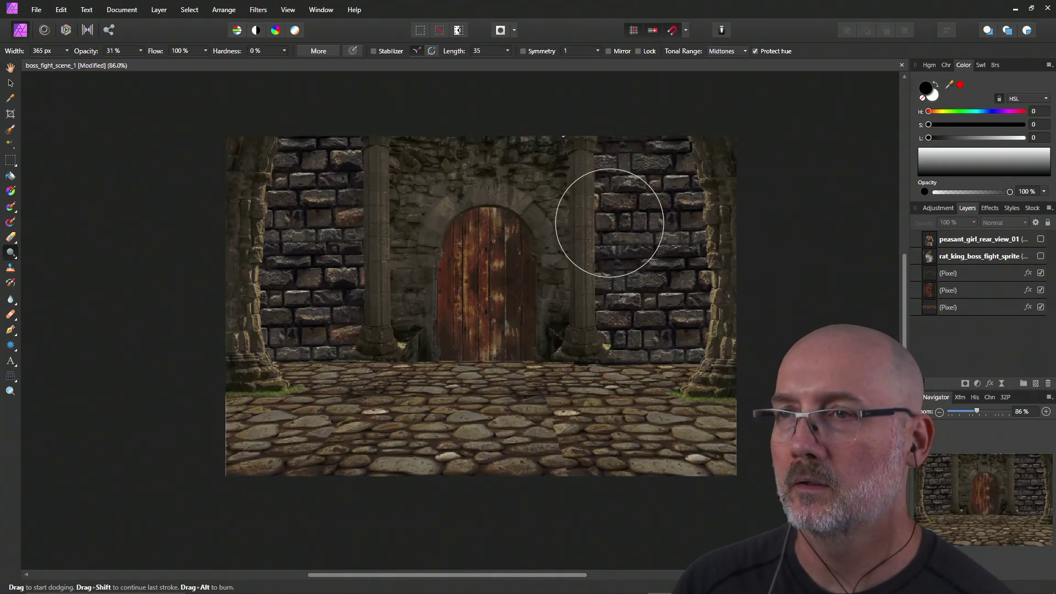
scroll(605, 220, "up", 2)
scroll(600, 220, "down", 2)
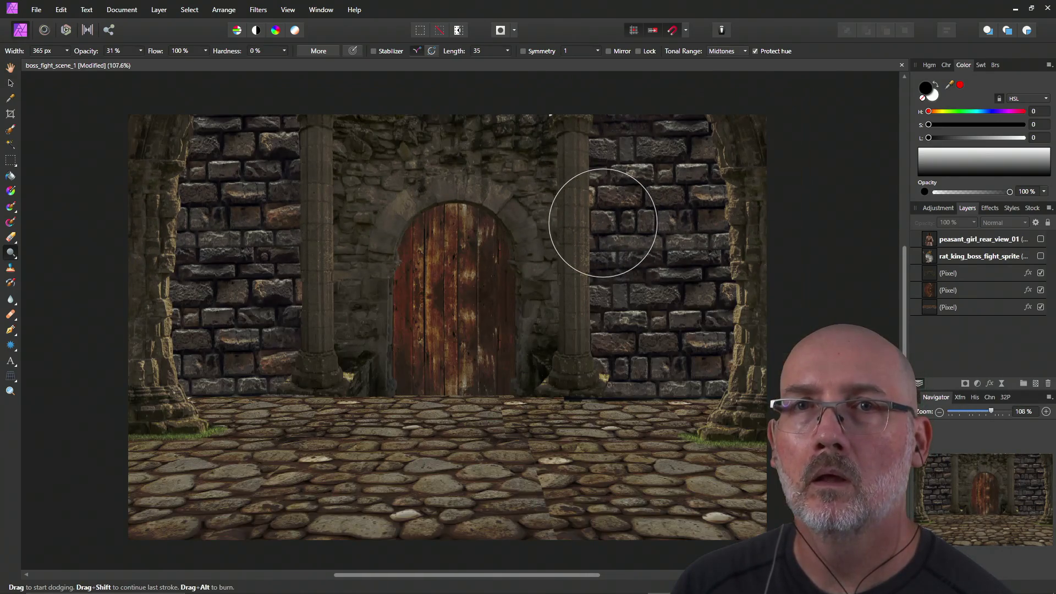
left_click(68, 50)
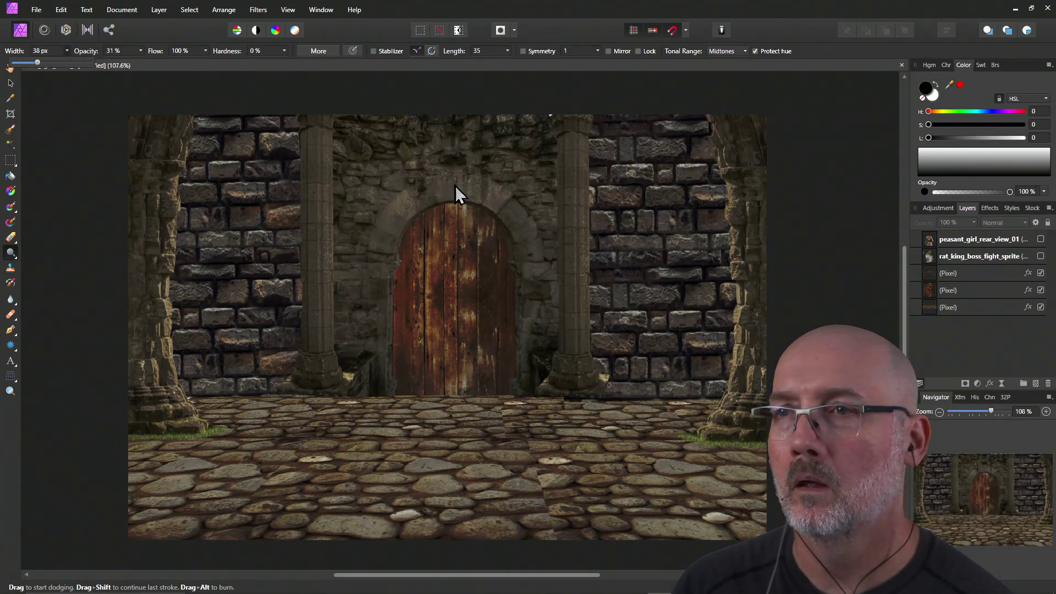
Make the upper Pixel layer active and raise dodge opacity from 31% to about 51%.
left_click(93, 114)
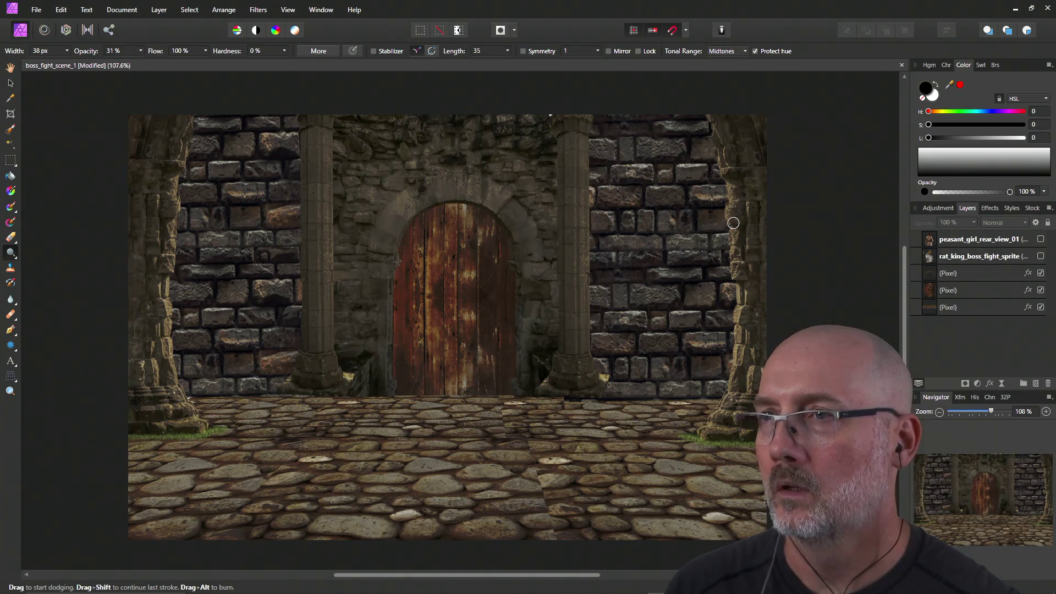
left_click(963, 275)
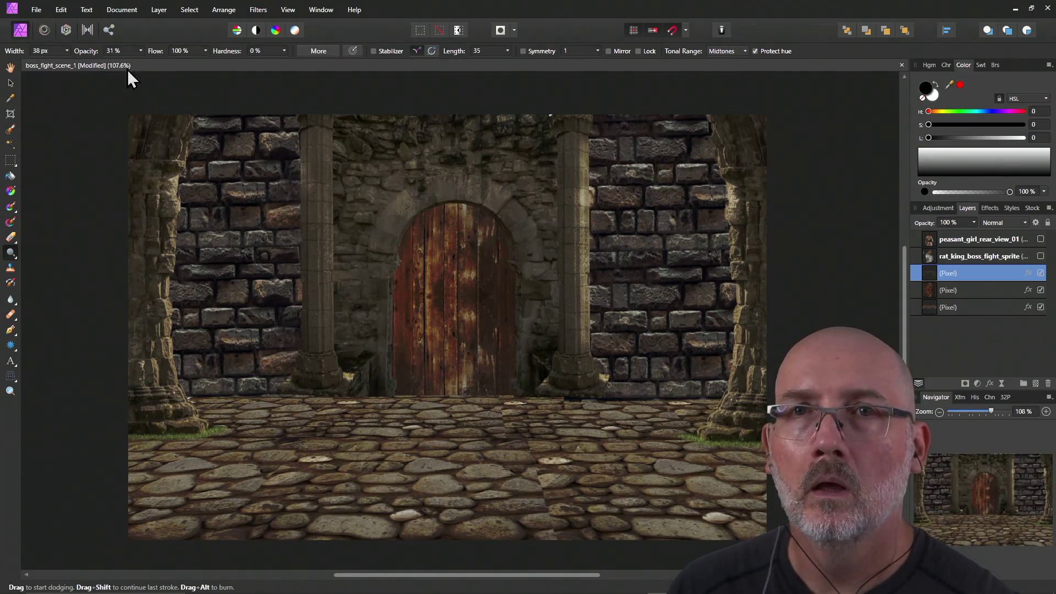
left_click_drag(140, 64, 158, 65)
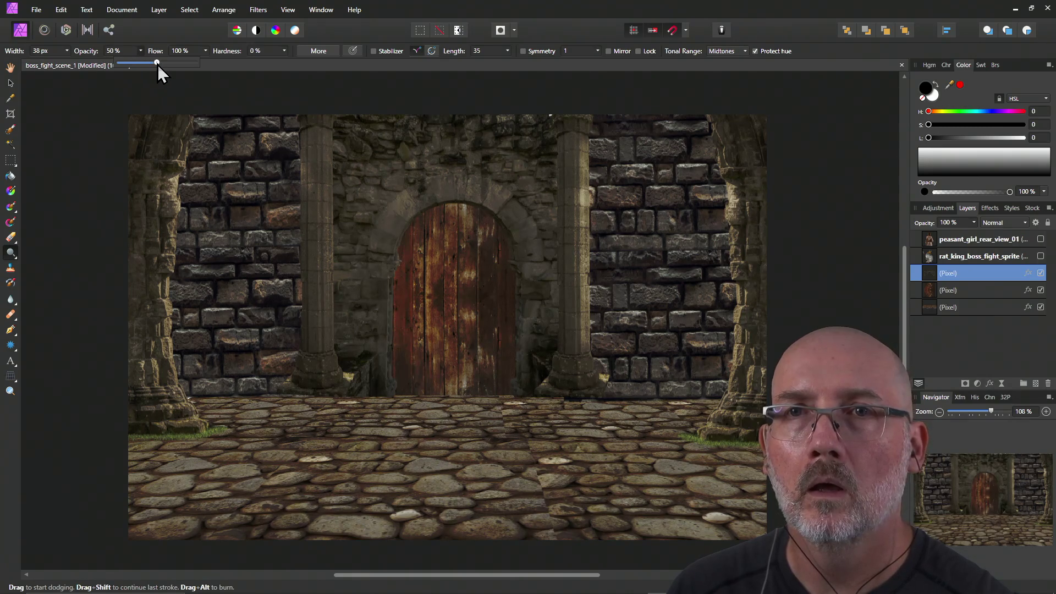
Dodge several strokes along the left pillar's edge, undoing one, then along the right pillar's edge.
mouse_move(300, 166)
left_mouse_down()
mouse_move(304, 322)
mouse_move(302, 165)
left_mouse_up()
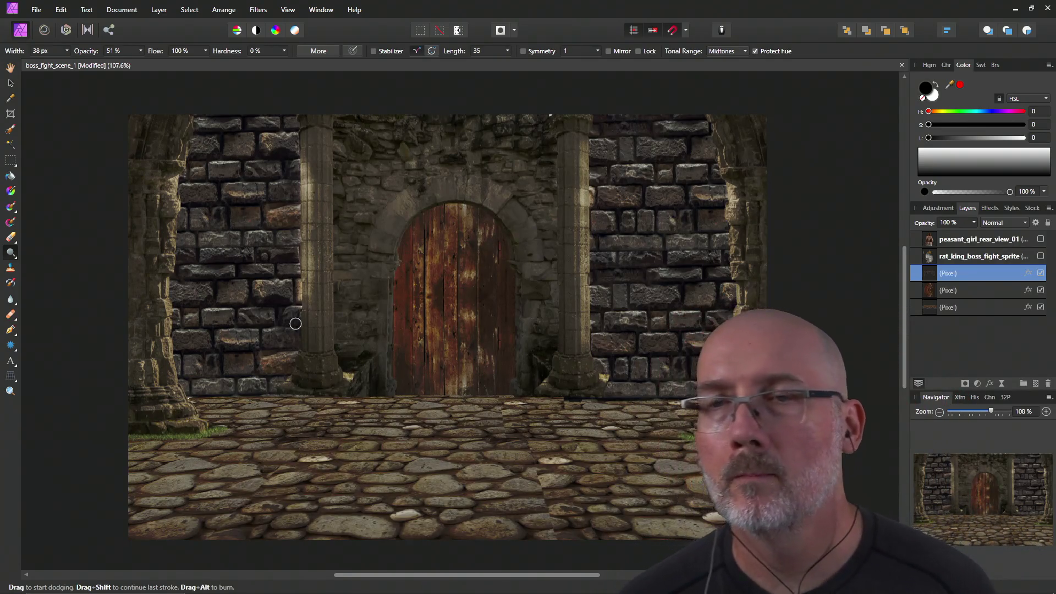
key("ctrl+z")
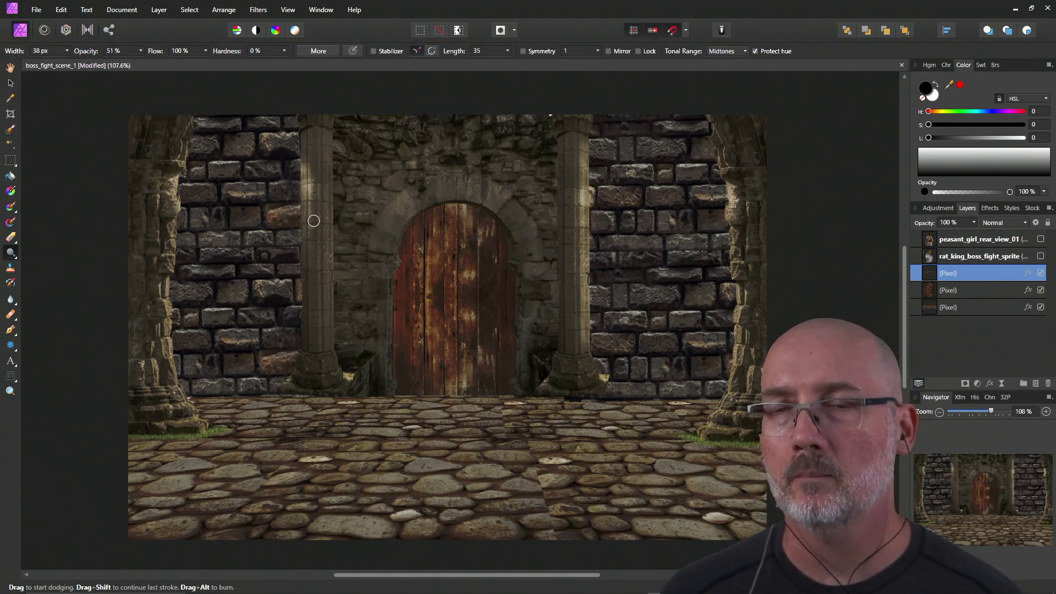
mouse_move(313, 220)
left_mouse_down()
mouse_move(306, 165)
mouse_move(307, 189)
left_mouse_up()
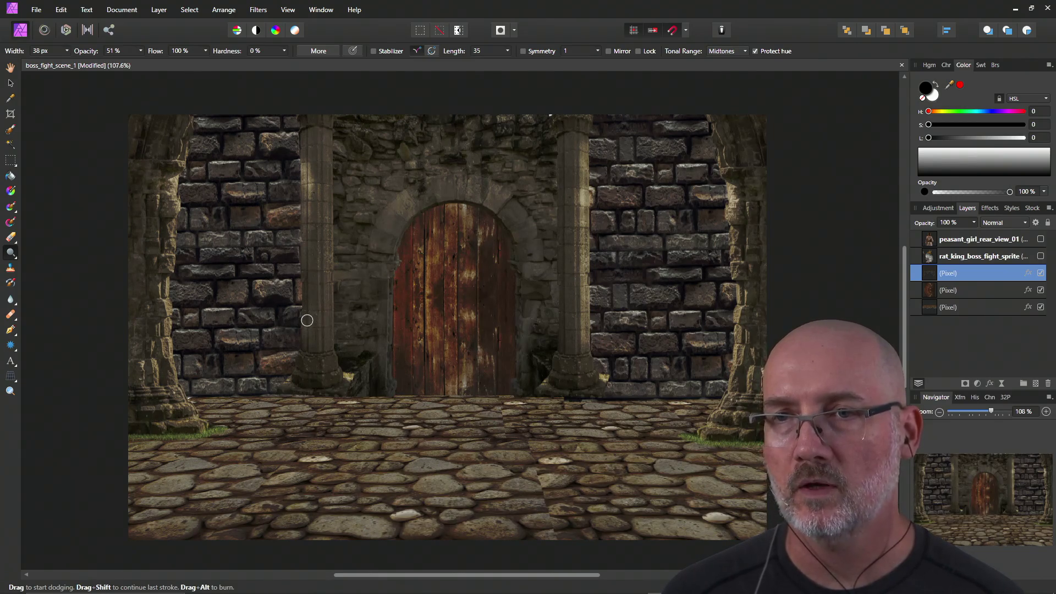
mouse_move(305, 288)
left_mouse_down()
mouse_move(328, 239)
mouse_move(375, 373)
left_mouse_up()
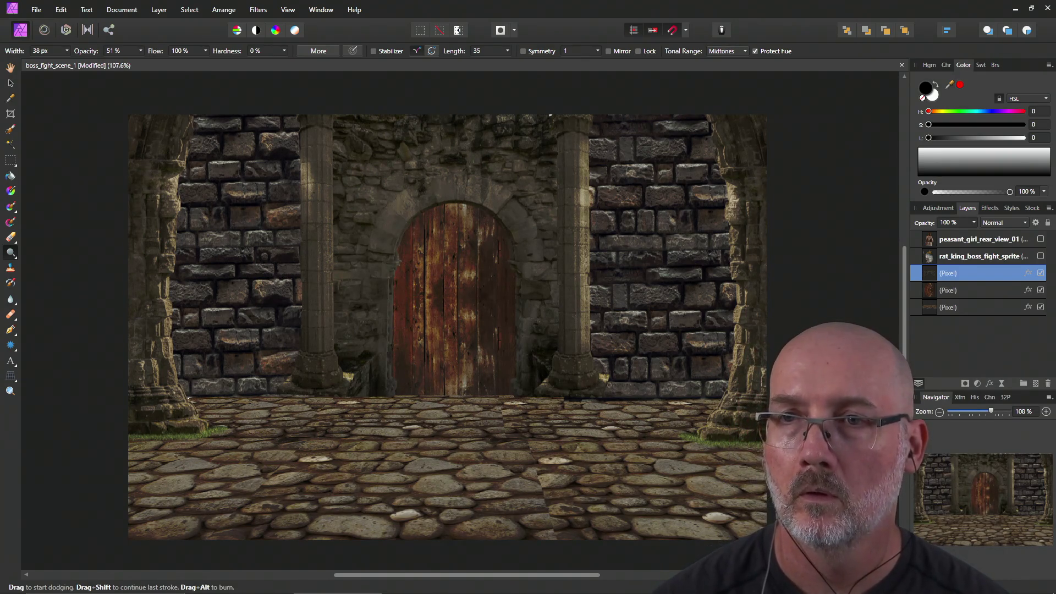
key("o")
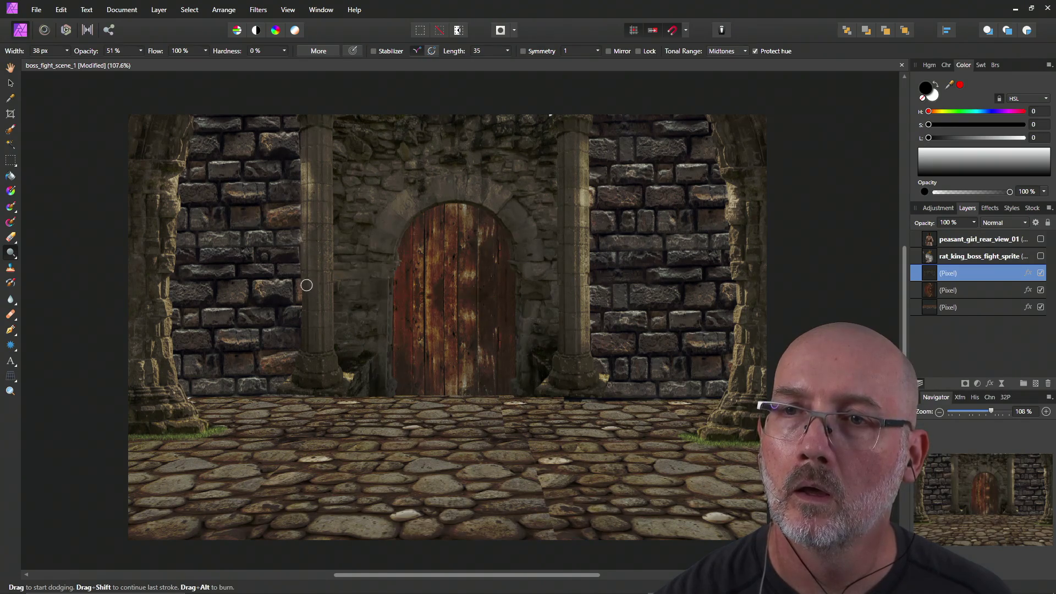
mouse_move(305, 301)
left_mouse_down()
mouse_move(302, 236)
mouse_move(305, 347)
mouse_move(308, 122)
mouse_move(314, 330)
mouse_move(311, 132)
left_mouse_up()
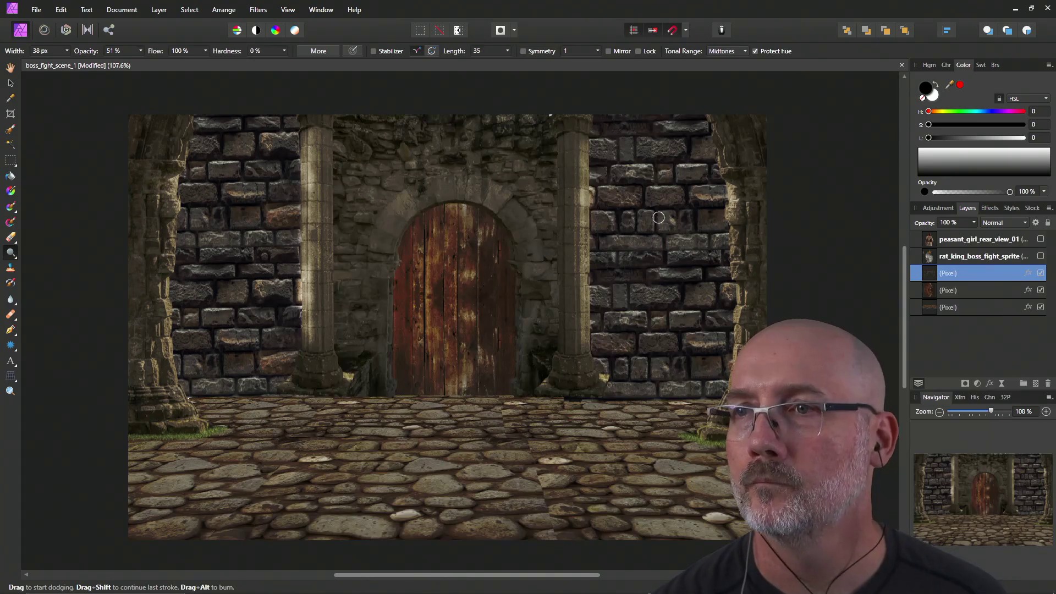
mouse_move(581, 156)
left_mouse_down()
mouse_move(580, 137)
mouse_move(576, 341)
mouse_move(576, 153)
left_mouse_up()
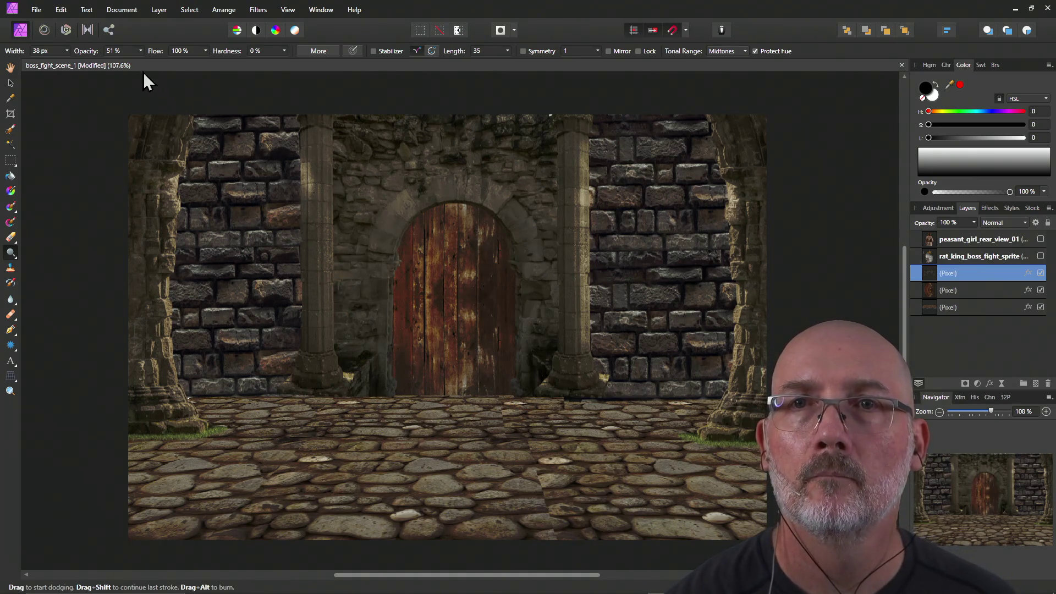
left_click(141, 52)
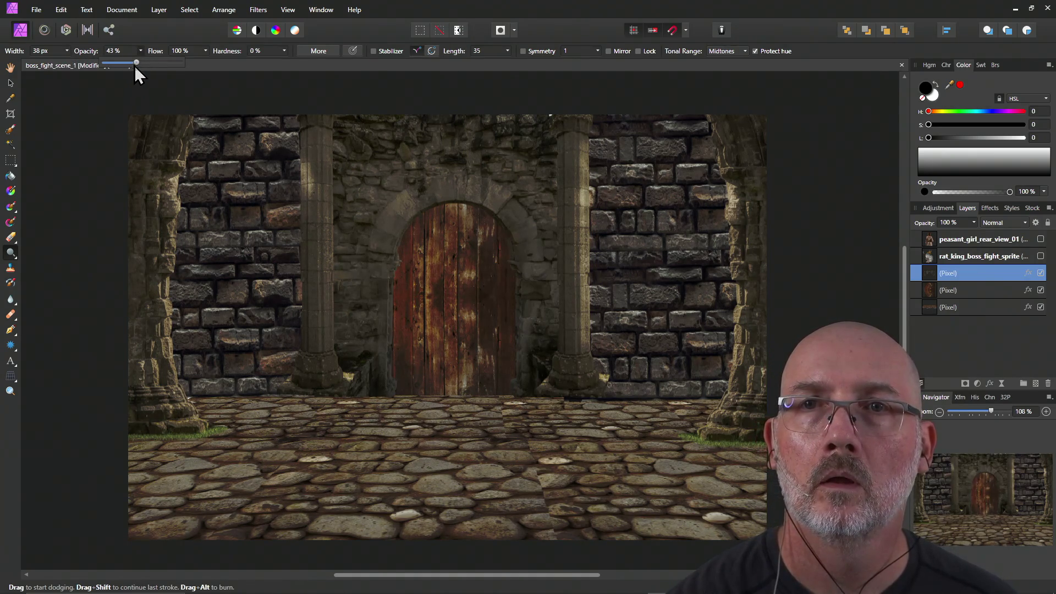
At 30% dodge opacity, brighten the left pillar's edge and upper part, then select the door's pixel layer.
mouse_move(297, 219)
left_mouse_down()
mouse_move(302, 146)
mouse_move(309, 273)
left_mouse_up()
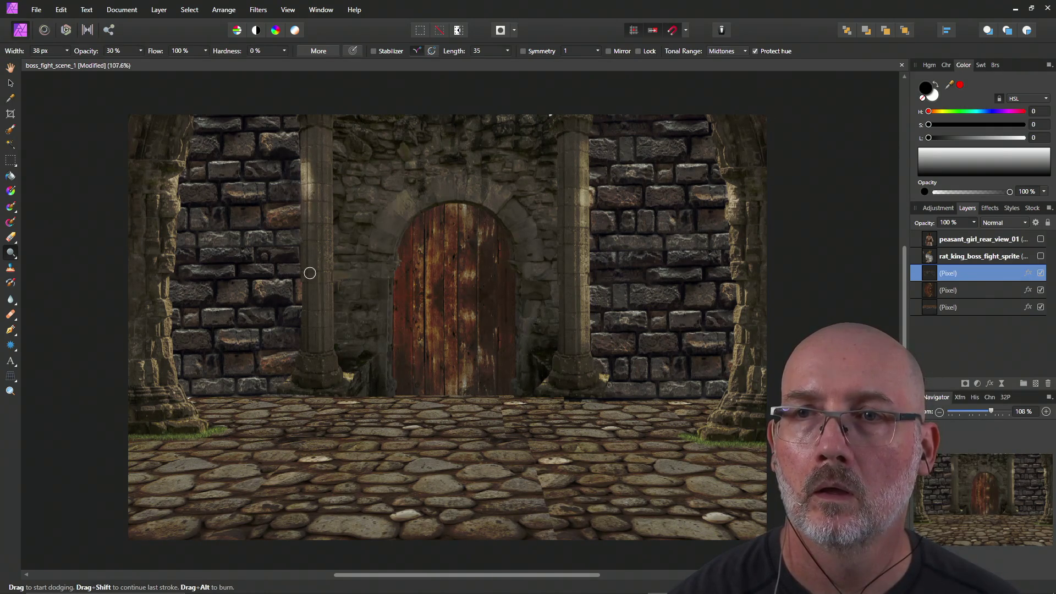
left_click_drag(308, 225, 306, 325)
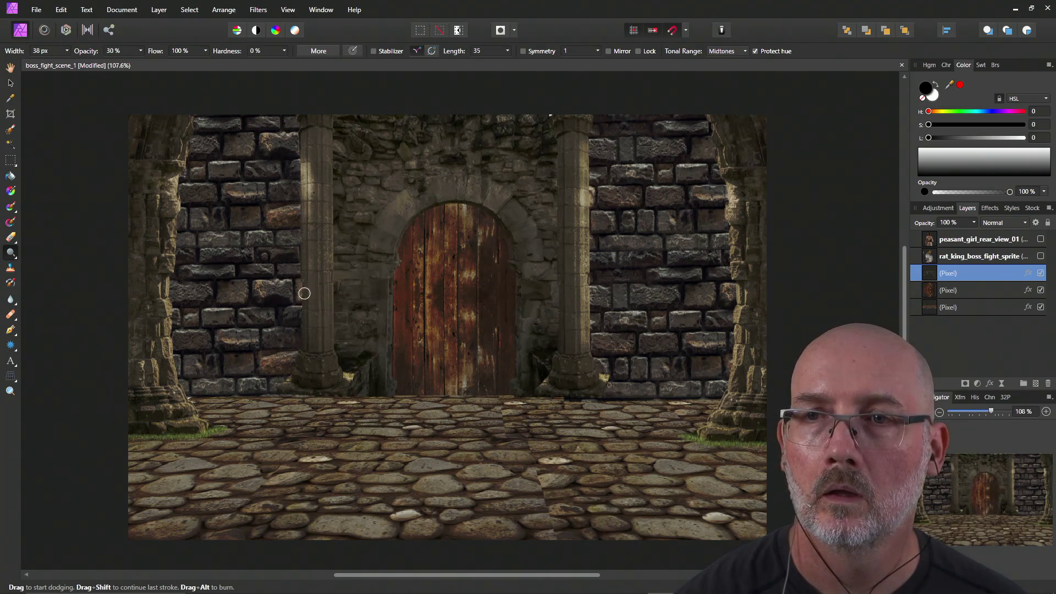
left_click_drag(309, 222, 308, 304)
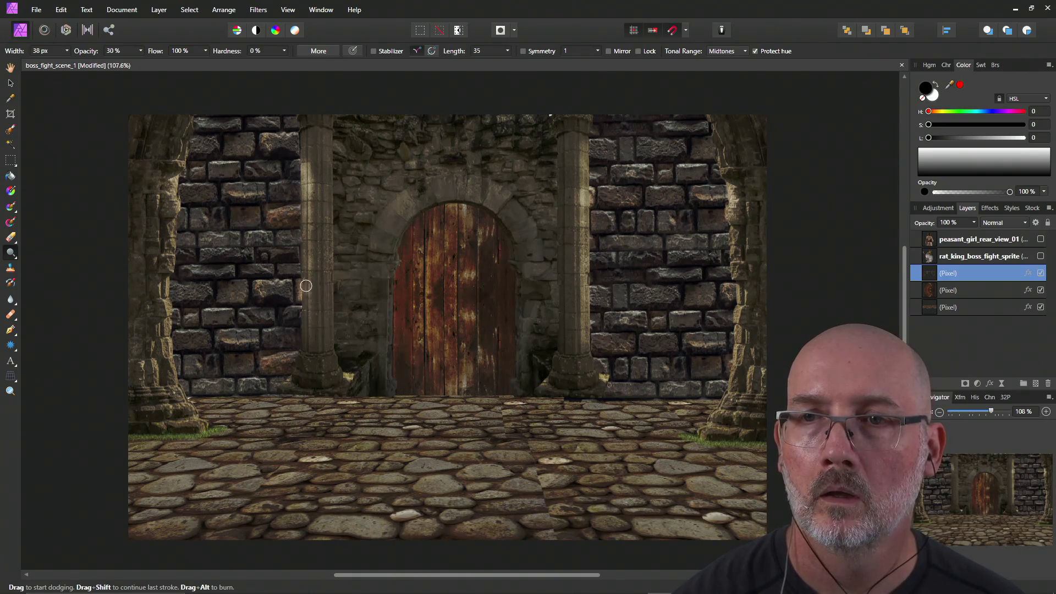
left_click_drag(306, 347, 304, 143)
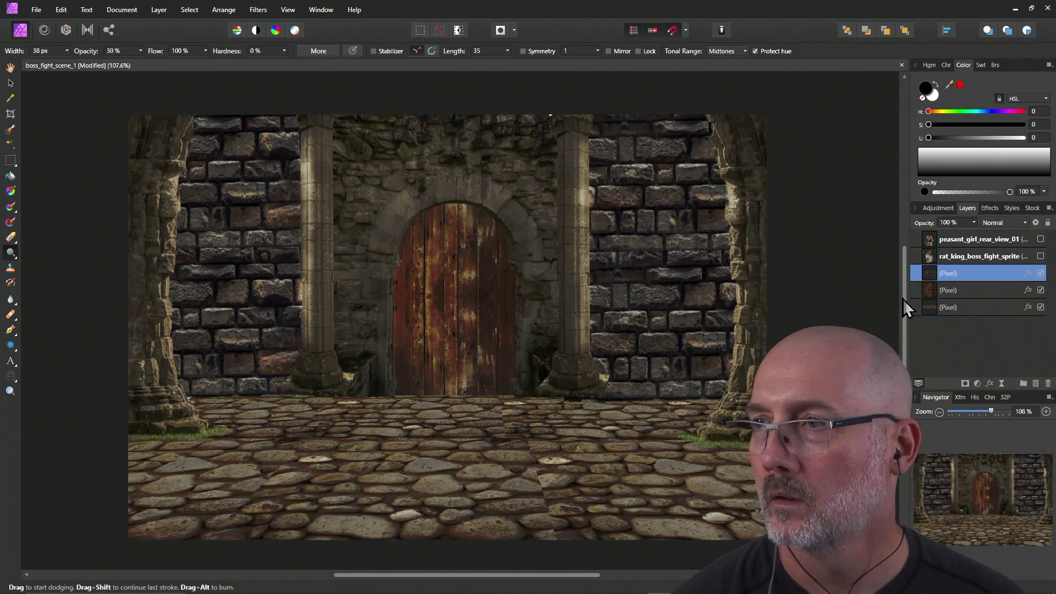
left_click(957, 290)
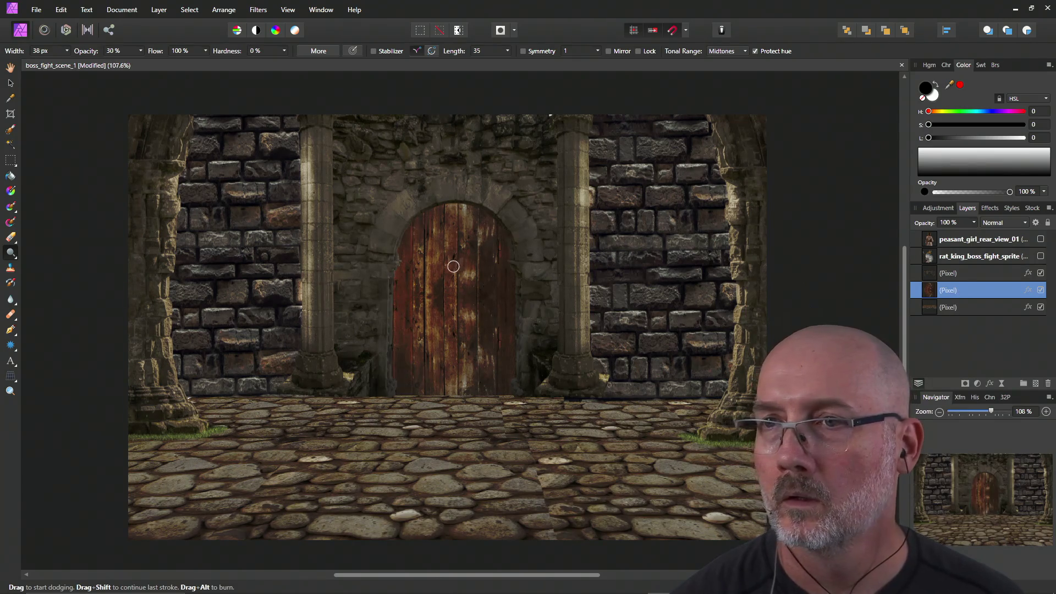
Dodge the door's centre plank lighter, then burn its left planks darker with the Burn Brush.
mouse_move(440, 255)
left_mouse_down()
mouse_move(437, 227)
mouse_move(436, 382)
mouse_move(439, 226)
mouse_move(434, 380)
mouse_move(449, 378)
mouse_move(456, 337)
mouse_move(453, 246)
mouse_move(471, 306)
mouse_move(471, 361)
mouse_move(477, 220)
mouse_move(472, 382)
mouse_move(464, 243)
mouse_move(462, 329)
left_mouse_up()
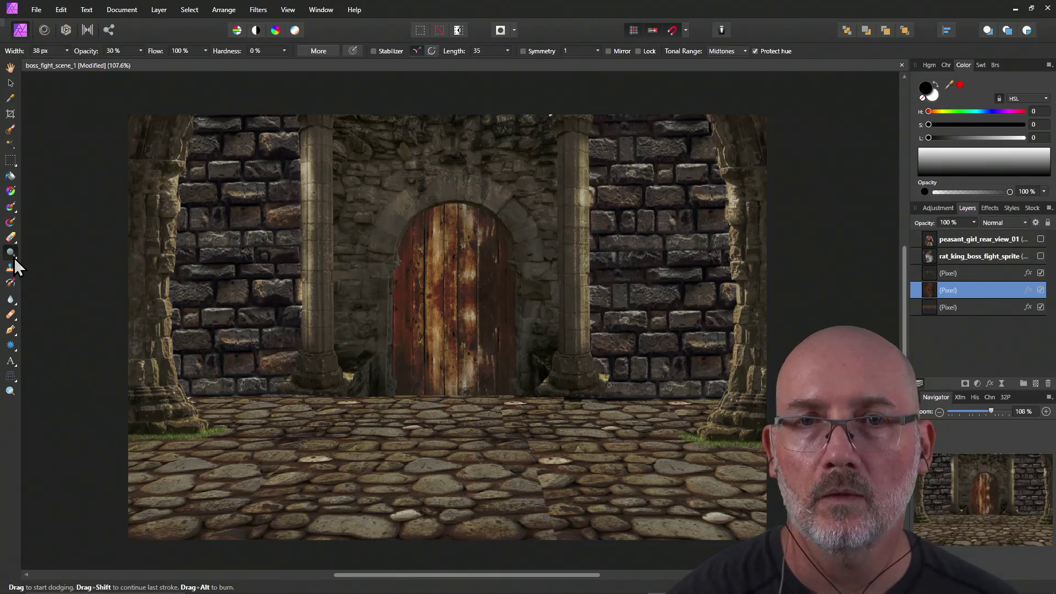
left_click(11, 253)
left_click(33, 267)
mouse_move(396, 320)
left_mouse_down()
mouse_move(418, 245)
mouse_move(419, 361)
left_mouse_up()
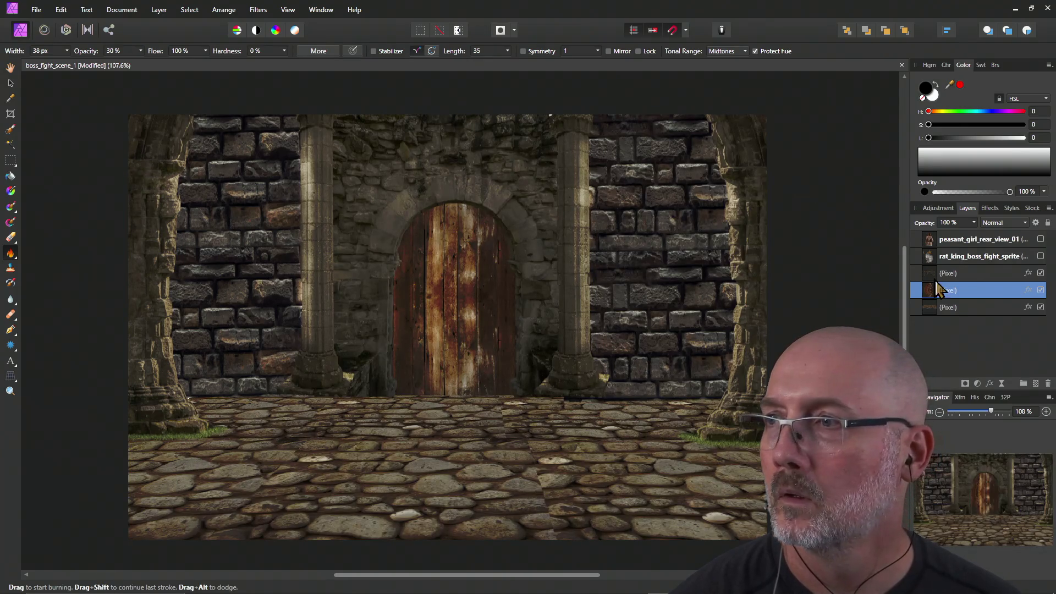
Check the upper pixel layer, return to the door layer, and switch back to the Dodge Brush.
left_click(944, 274)
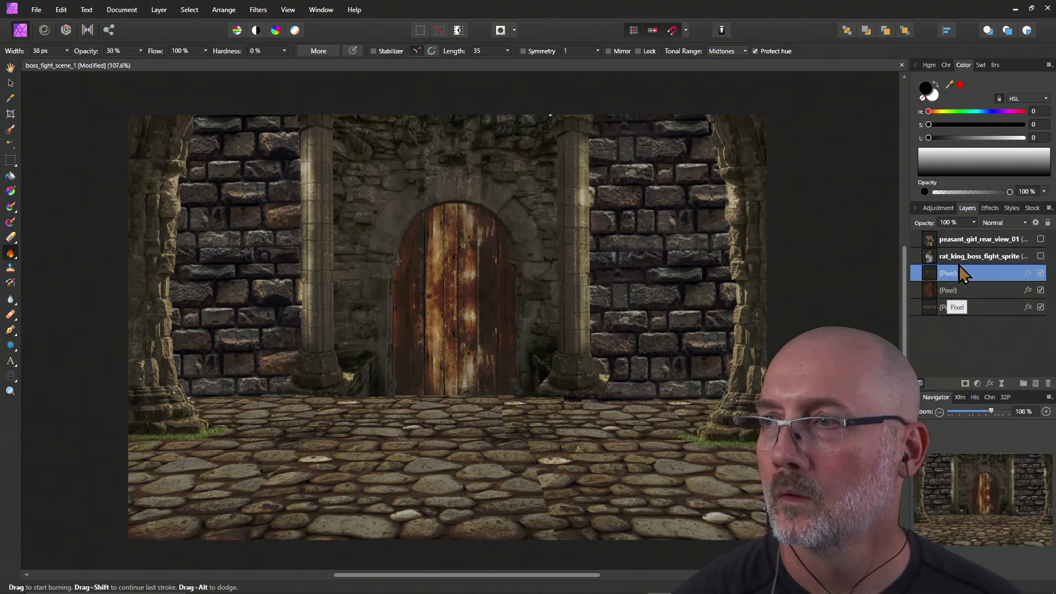
left_click(960, 290)
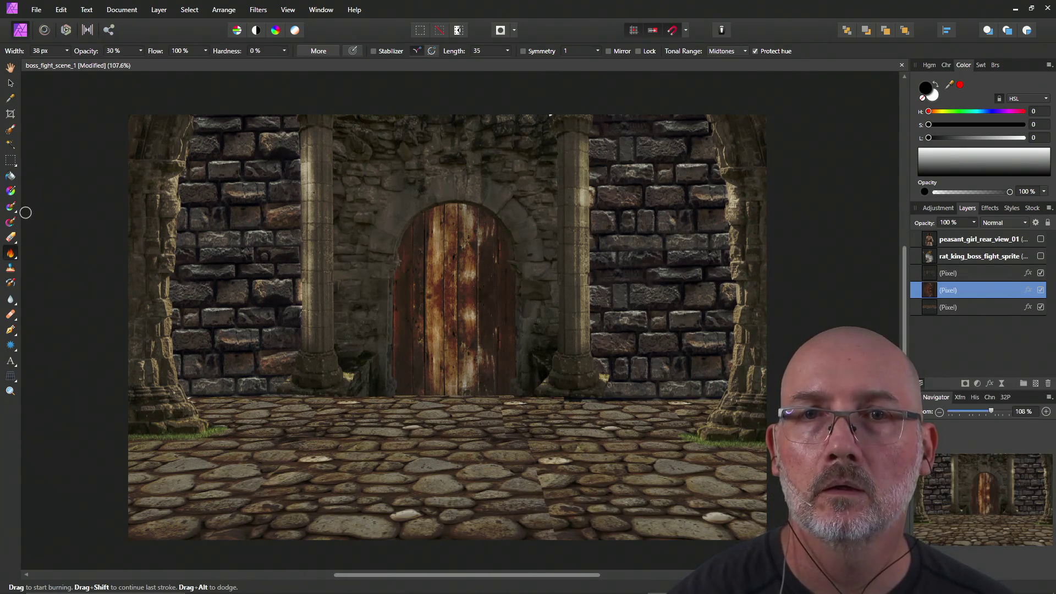
left_click(15, 256)
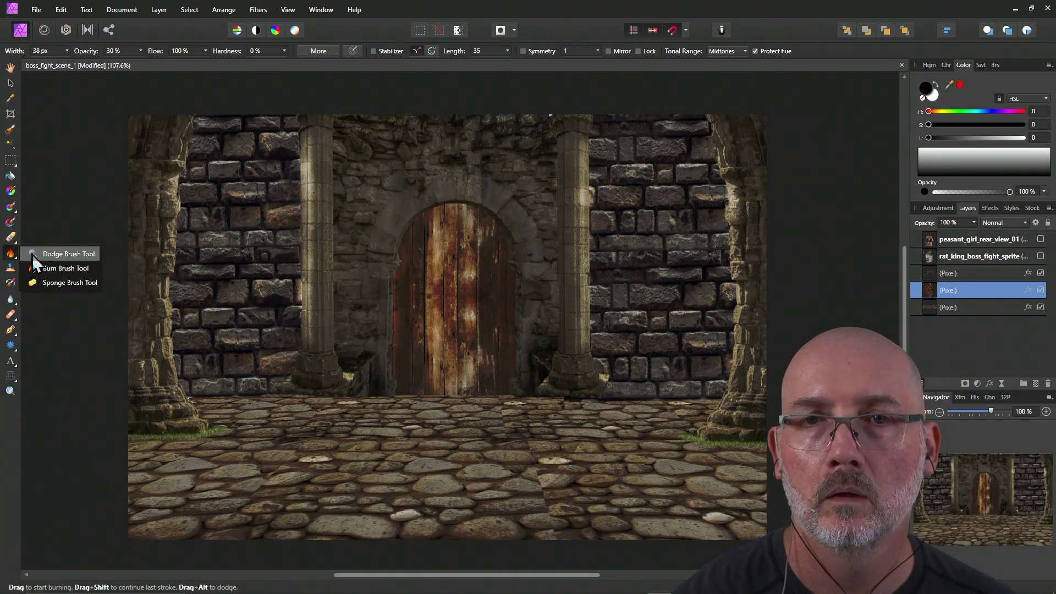
left_click(96, 254)
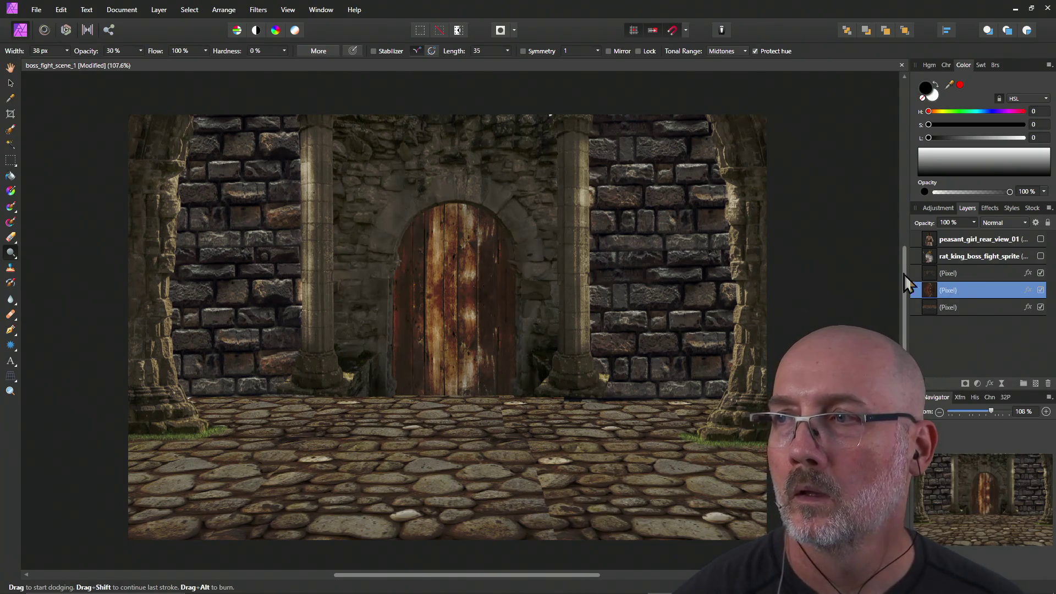
Select the top pixel layer and widen the dodge brush from 38 px to 100 px.
left_click(939, 275)
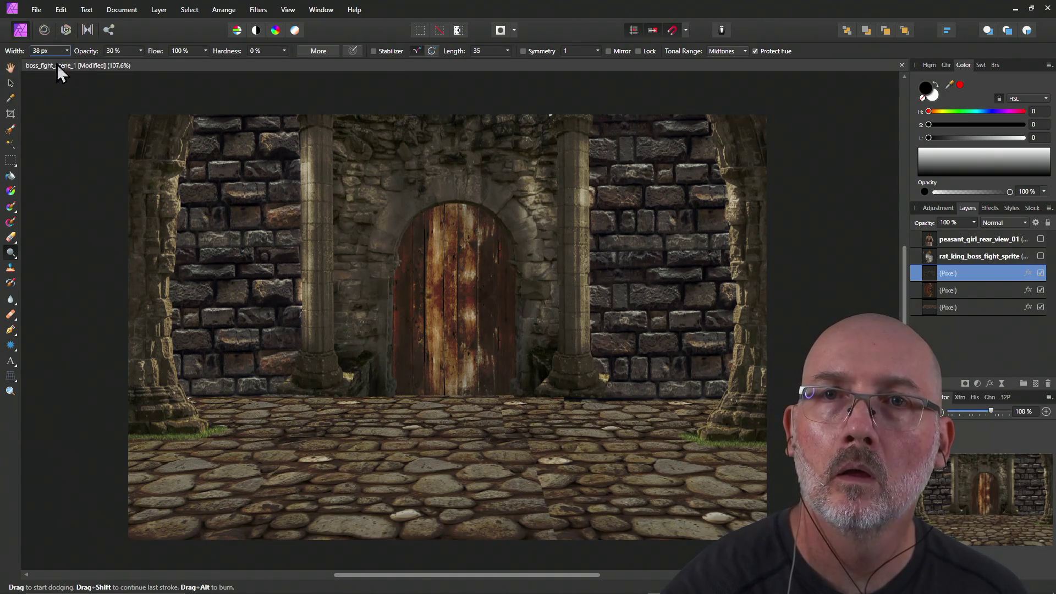
left_click_drag(68, 62, 83, 63)
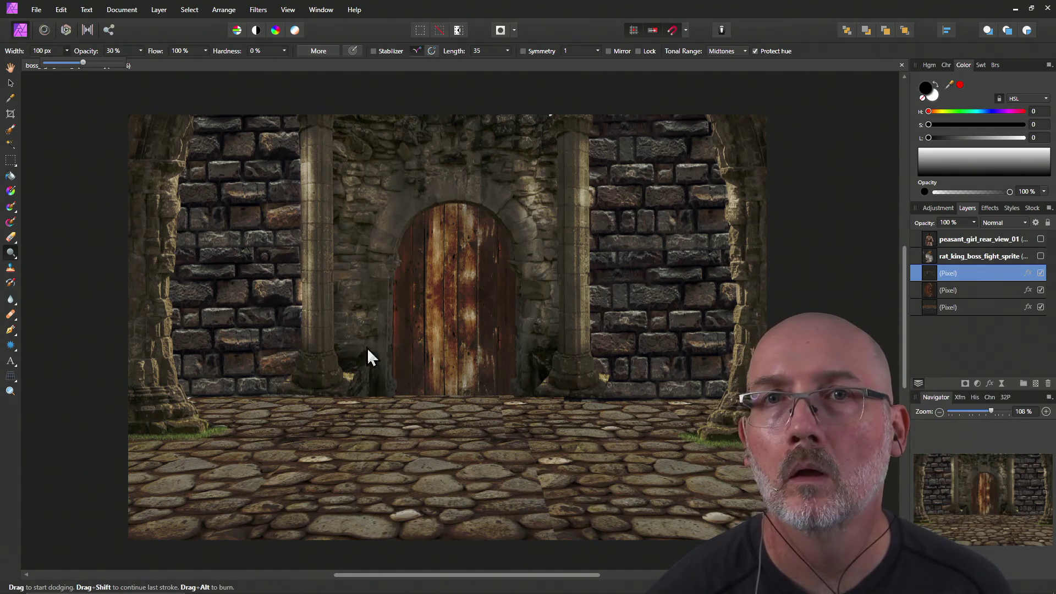
left_click(82, 193)
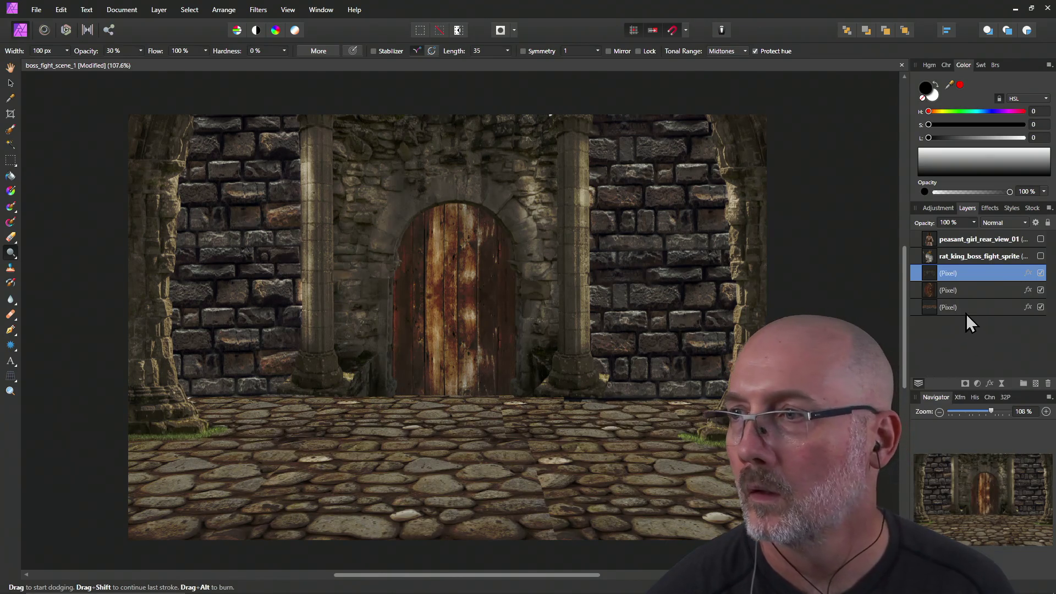
On the floor layer, dodge the cobblestones across the floor and near the back wall.
double_click(949, 307)
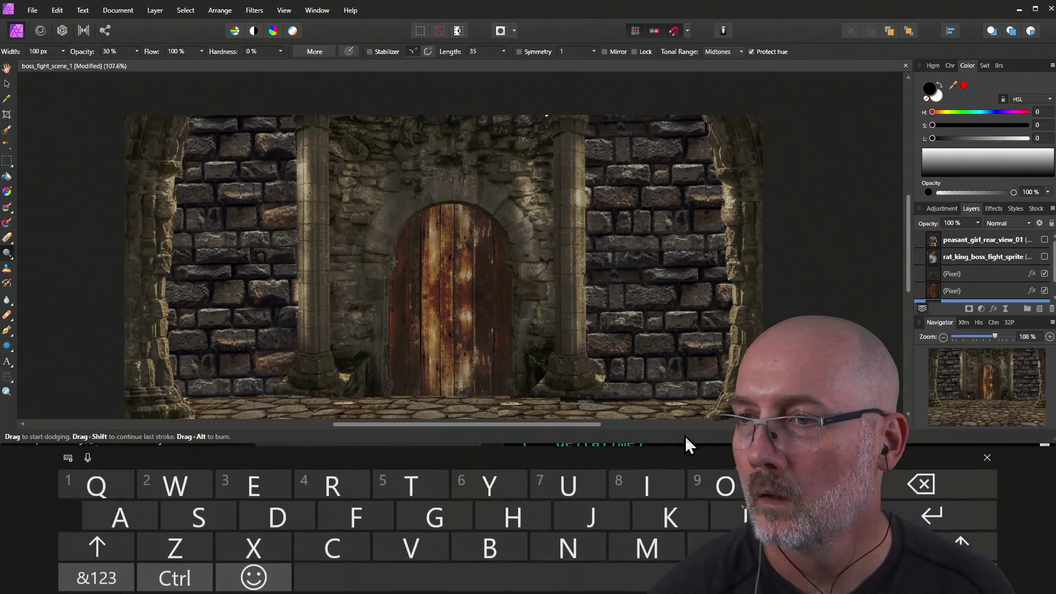
left_click(685, 436)
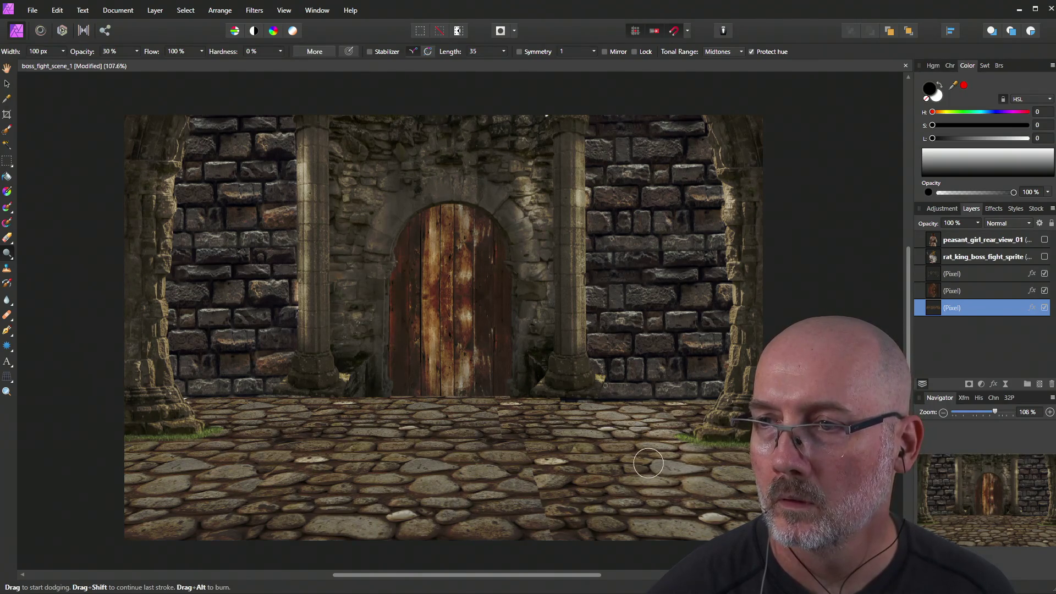
mouse_move(592, 467)
left_mouse_down()
mouse_move(600, 446)
mouse_move(561, 413)
mouse_move(649, 422)
mouse_move(595, 388)
mouse_move(583, 353)
mouse_move(584, 373)
mouse_move(571, 212)
mouse_move(600, 197)
left_mouse_up()
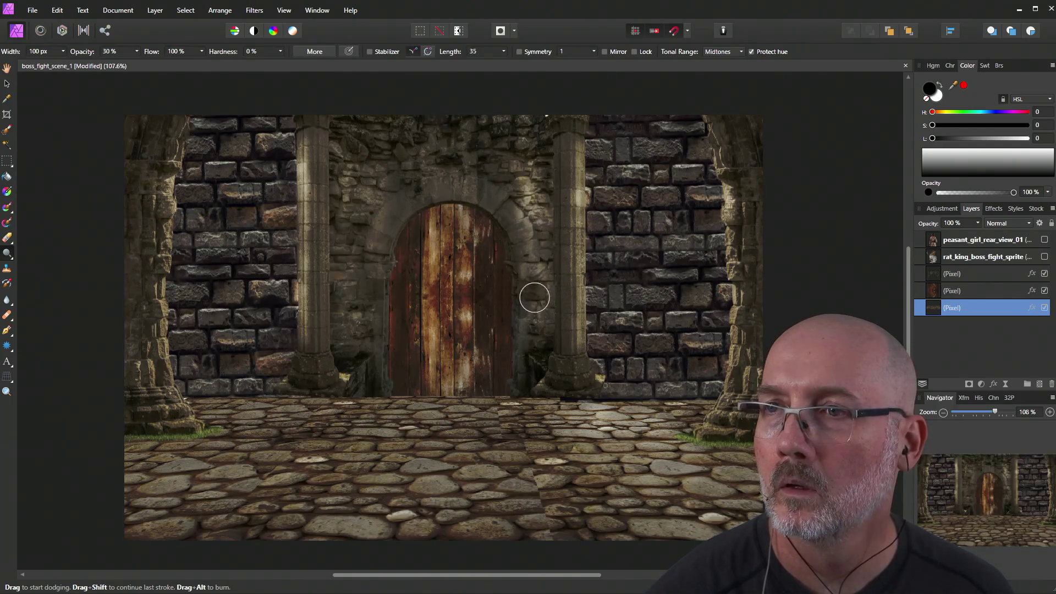
mouse_move(264, 413)
left_mouse_down()
mouse_move(220, 425)
mouse_move(307, 417)
mouse_move(231, 448)
mouse_move(313, 441)
mouse_move(318, 416)
mouse_move(362, 416)
mouse_move(193, 455)
mouse_move(217, 503)
mouse_move(263, 503)
mouse_move(273, 516)
mouse_move(289, 450)
mouse_move(315, 424)
mouse_move(358, 424)
mouse_move(220, 473)
mouse_move(556, 453)
mouse_move(625, 512)
mouse_move(589, 465)
mouse_move(537, 427)
mouse_move(556, 413)
left_mouse_up()
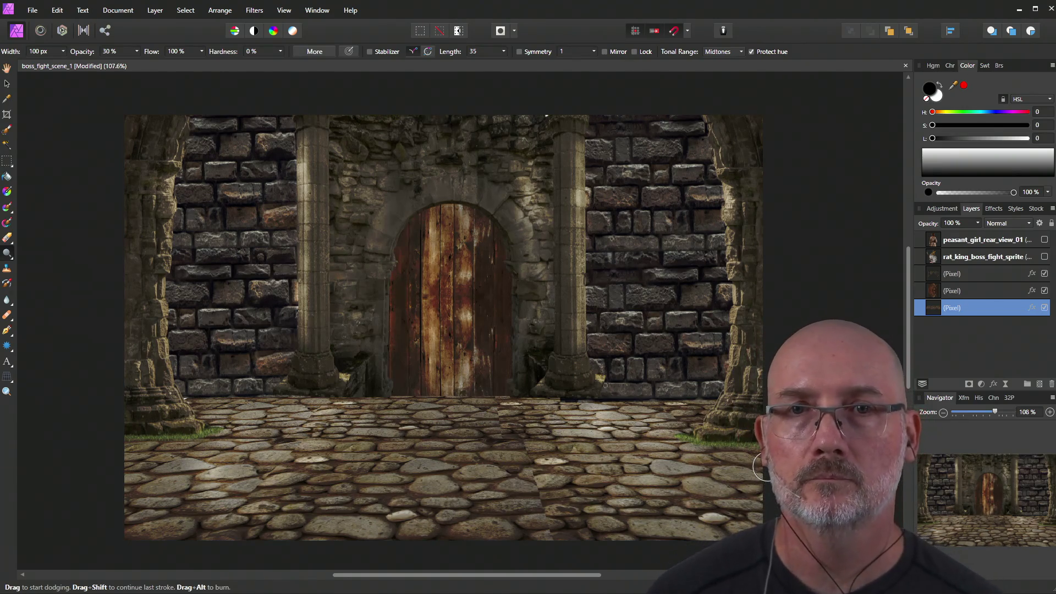
Switch to the Burn Brush and darken the lower-left cobblestones.
right_click(6, 253)
left_click(61, 268)
mouse_move(184, 472)
left_mouse_down()
mouse_move(146, 517)
mouse_move(158, 523)
mouse_move(142, 460)
mouse_move(212, 401)
mouse_move(185, 400)
left_mouse_up()
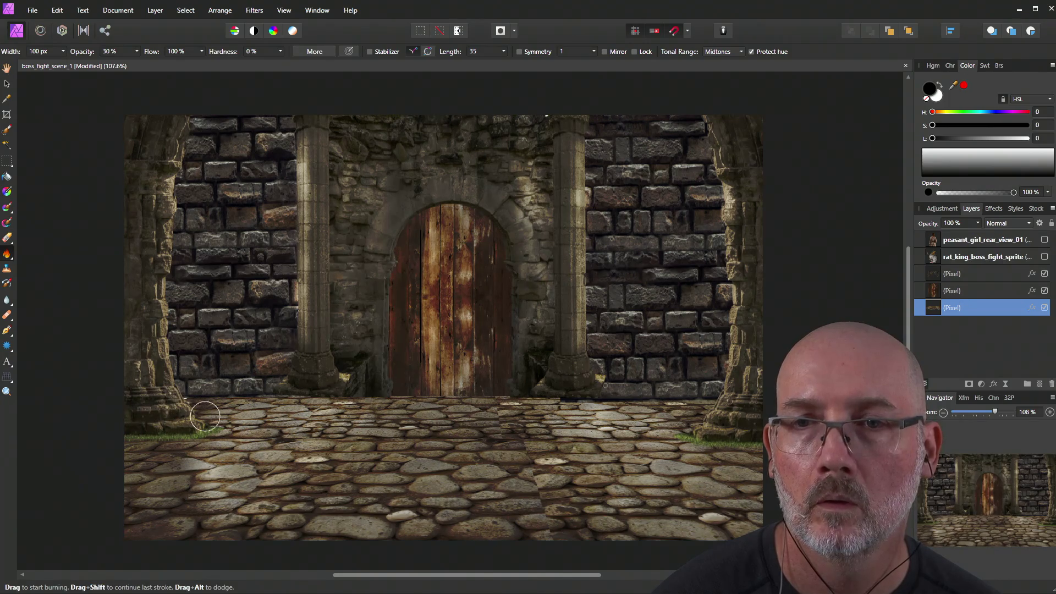
Burn the right pillar's base cobbles on the bottom layer and the right-wall bricks on the top layer.
double_click(954, 307)
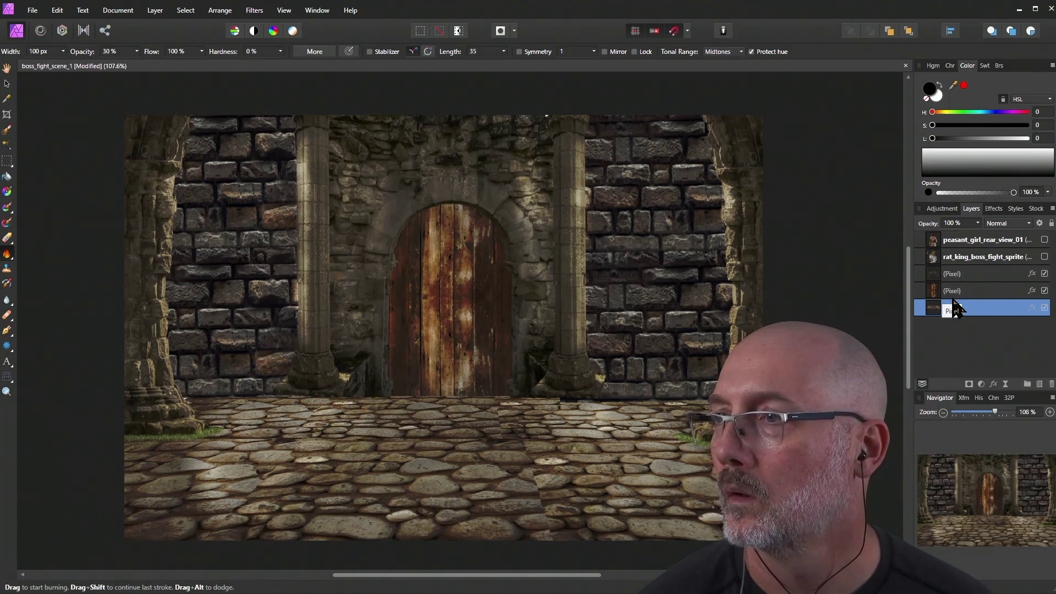
left_click(959, 274)
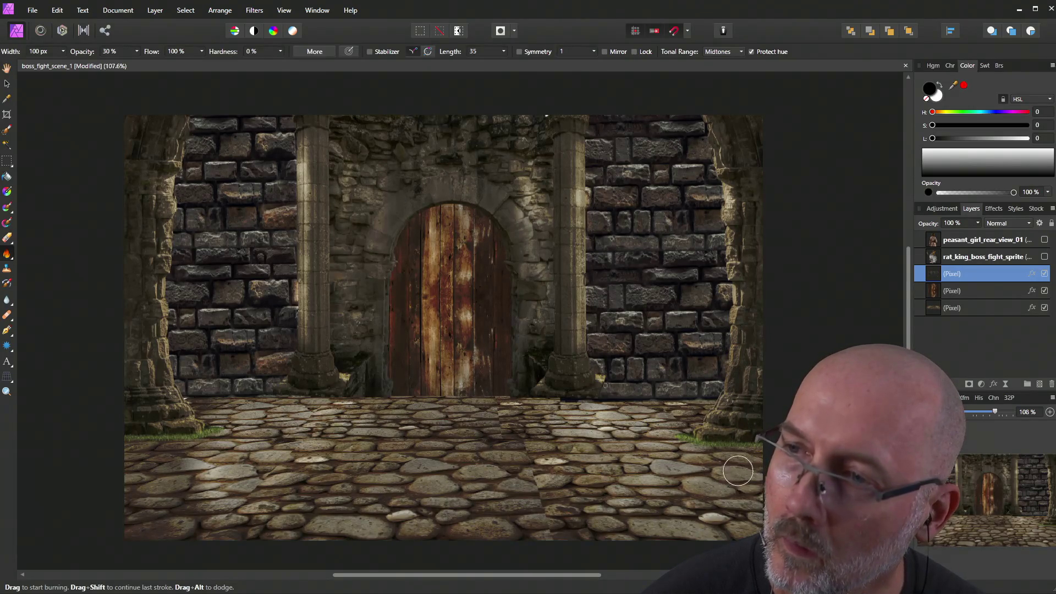
left_click(953, 308)
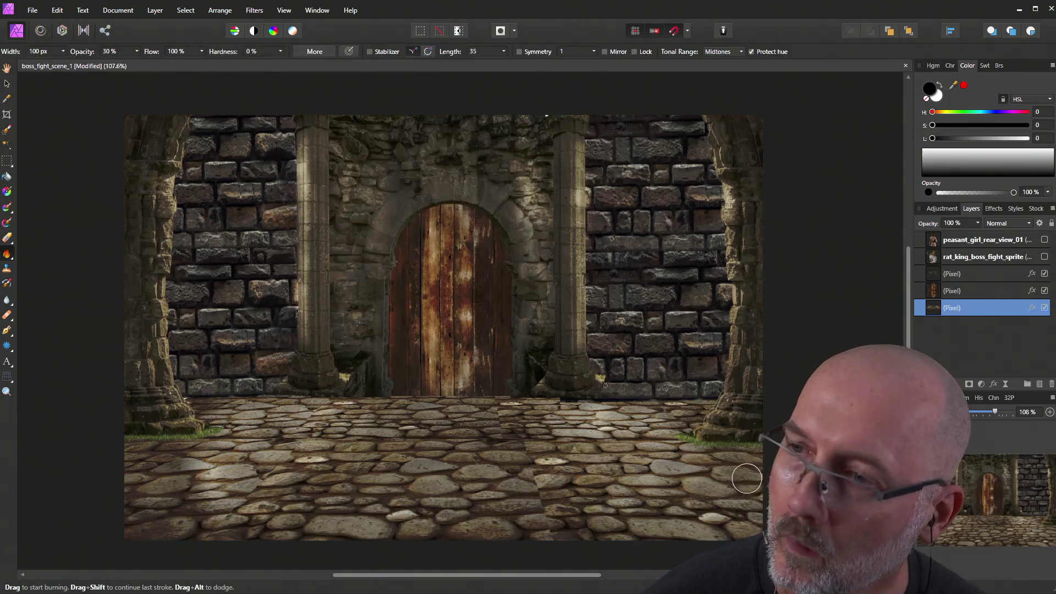
left_click_drag(679, 413, 689, 406)
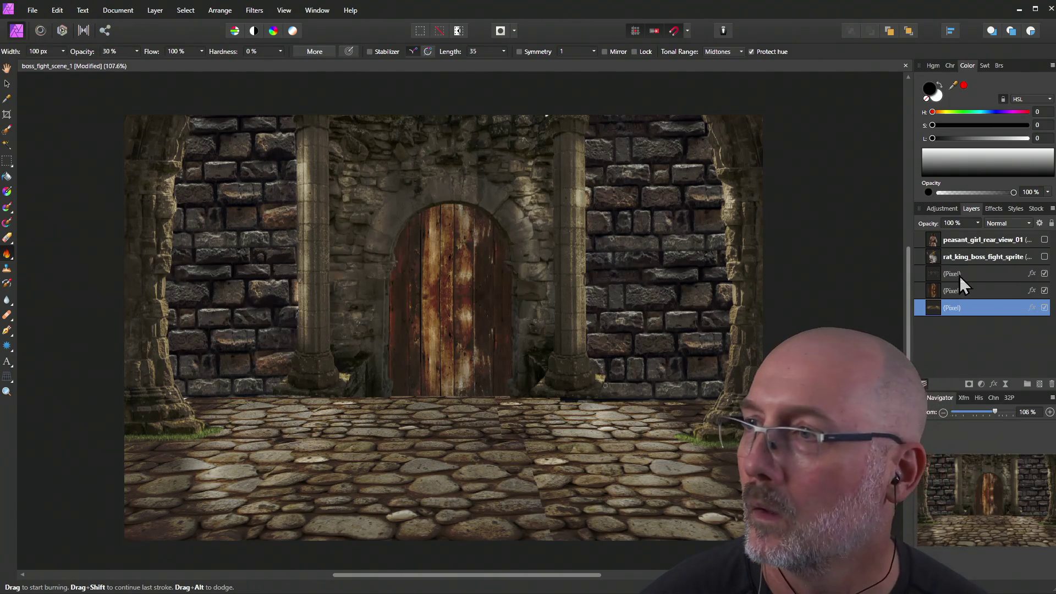
left_click(959, 276)
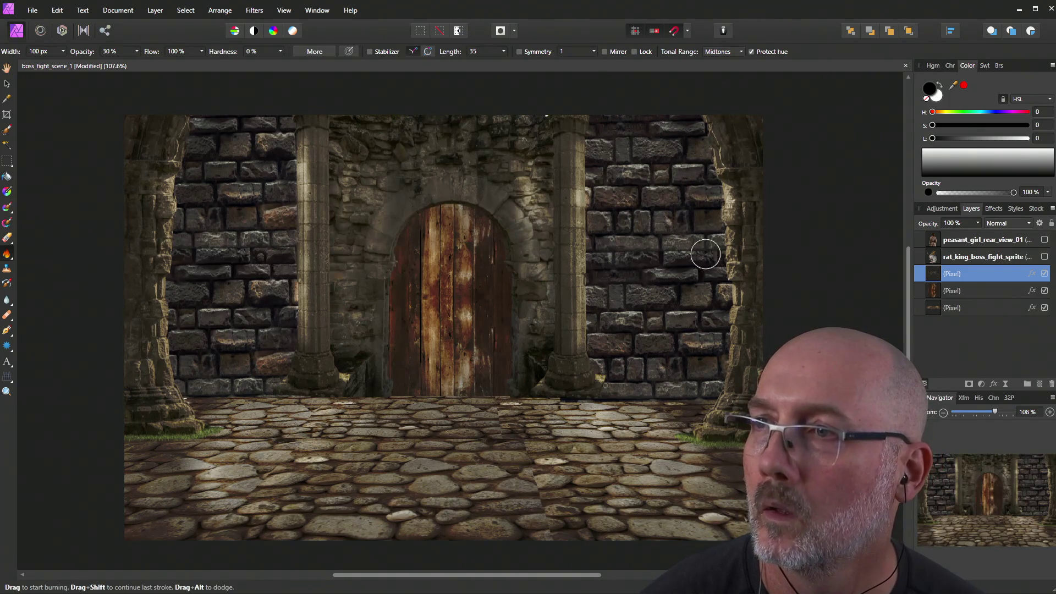
left_click_drag(701, 347, 704, 381)
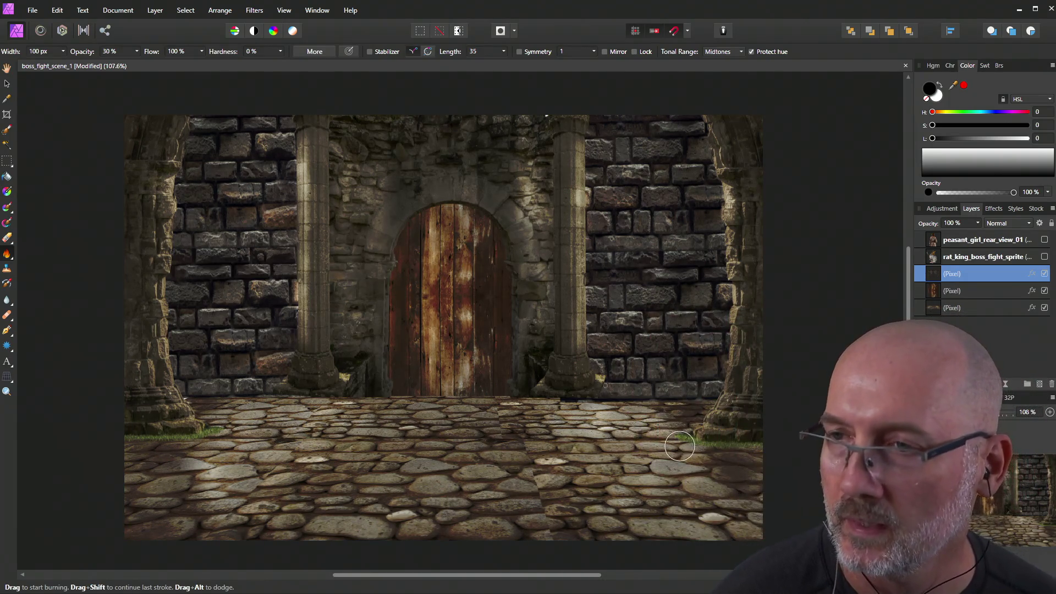
Swap the Burn Brush for the Dodge Brush, then move over to the web browser.
left_click(15, 262)
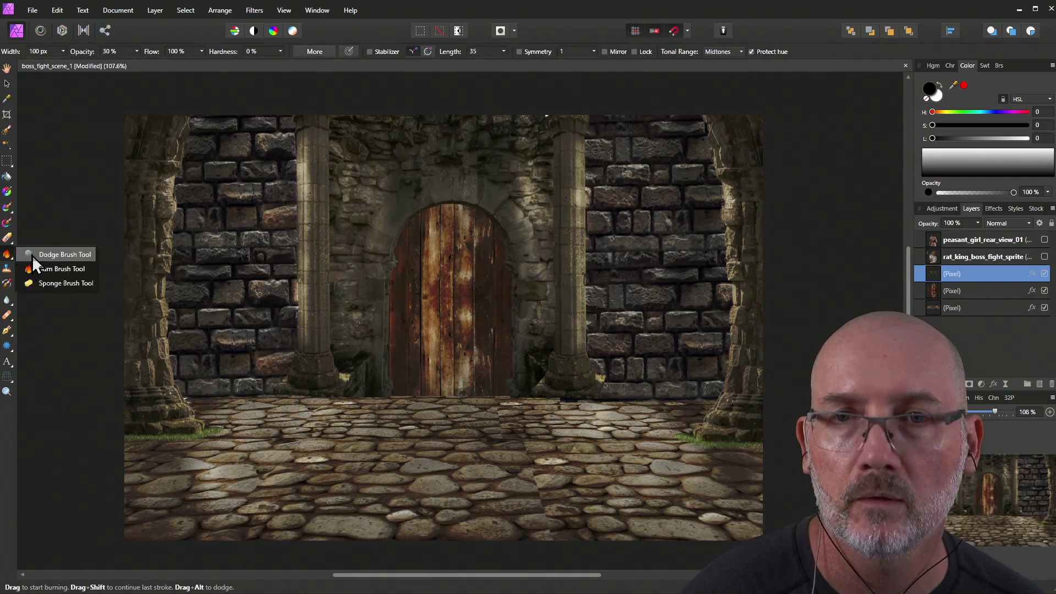
left_click(32, 252)
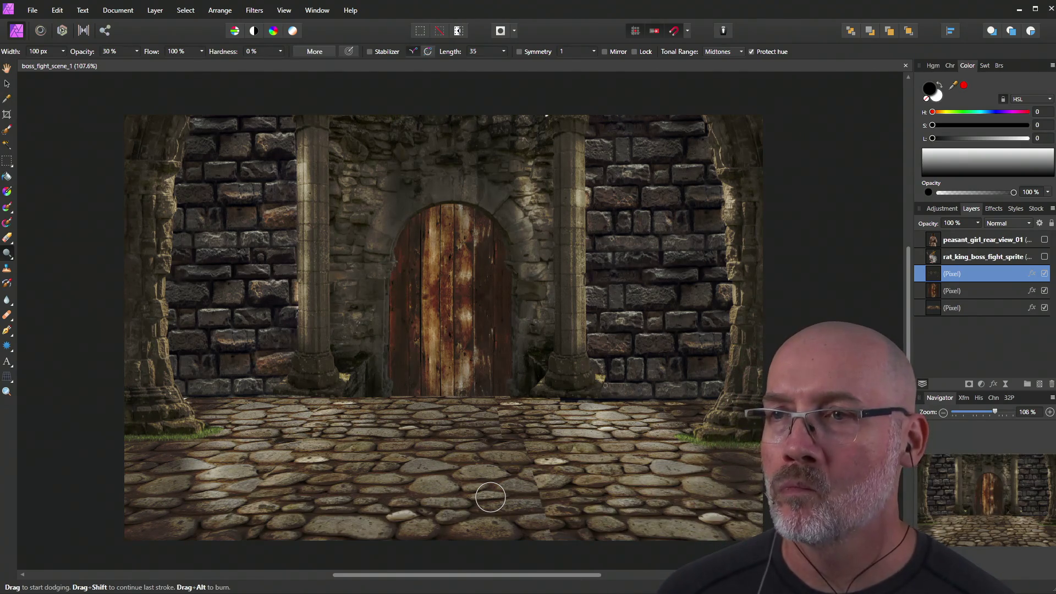
key("alt+Tab")
key("alt+Tab")
key("alt+Tab")
key("alt+Tab")
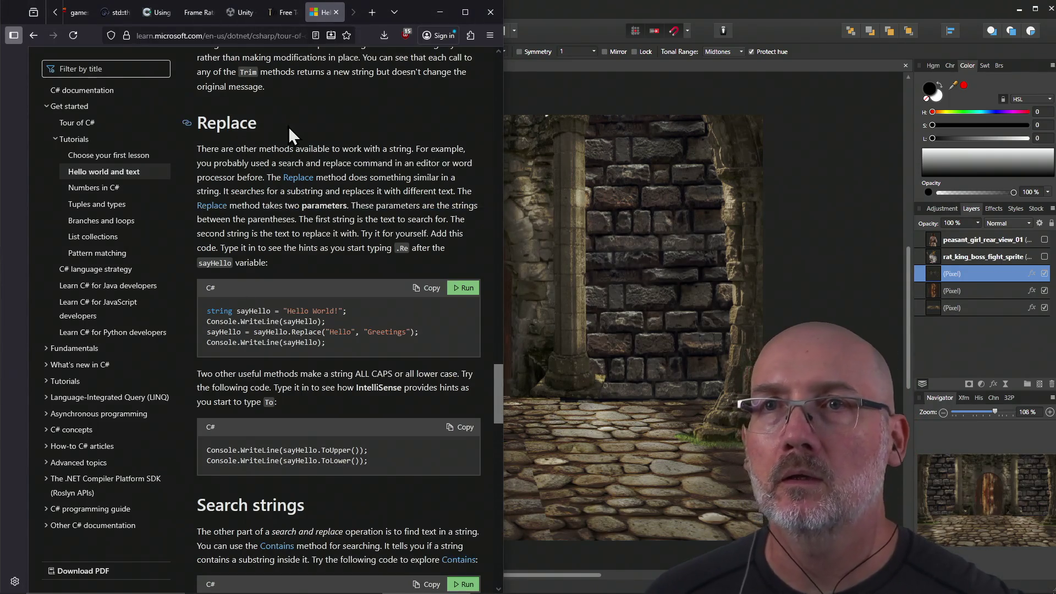
Open Texturelabs' Atmosphere > Fire textures and preview the Torch flame texture.
left_click(284, 16)
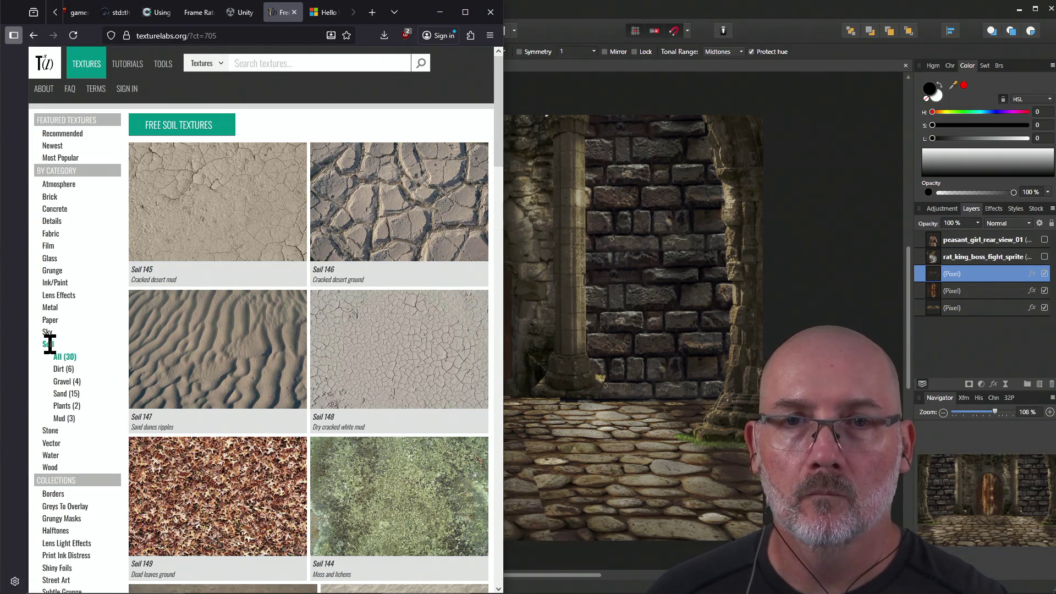
left_click(72, 186)
left_click(63, 210)
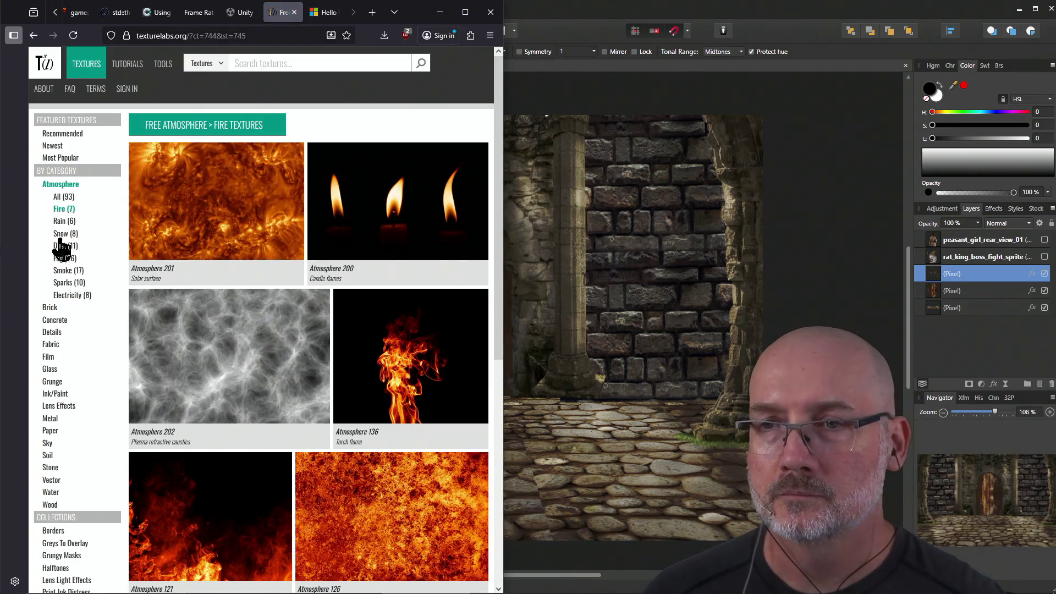
left_click(396, 383)
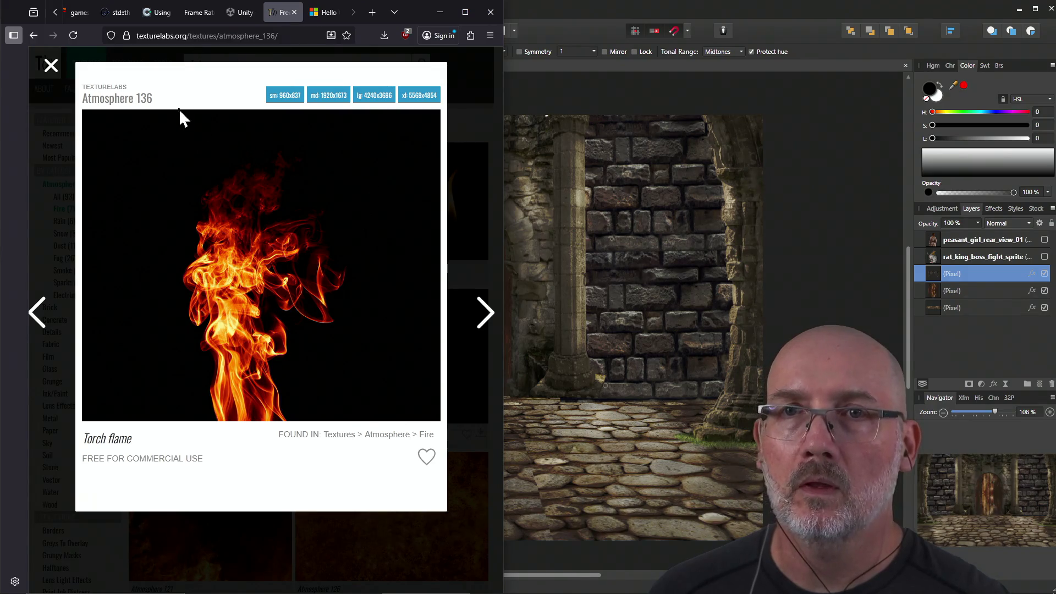
left_click(52, 68)
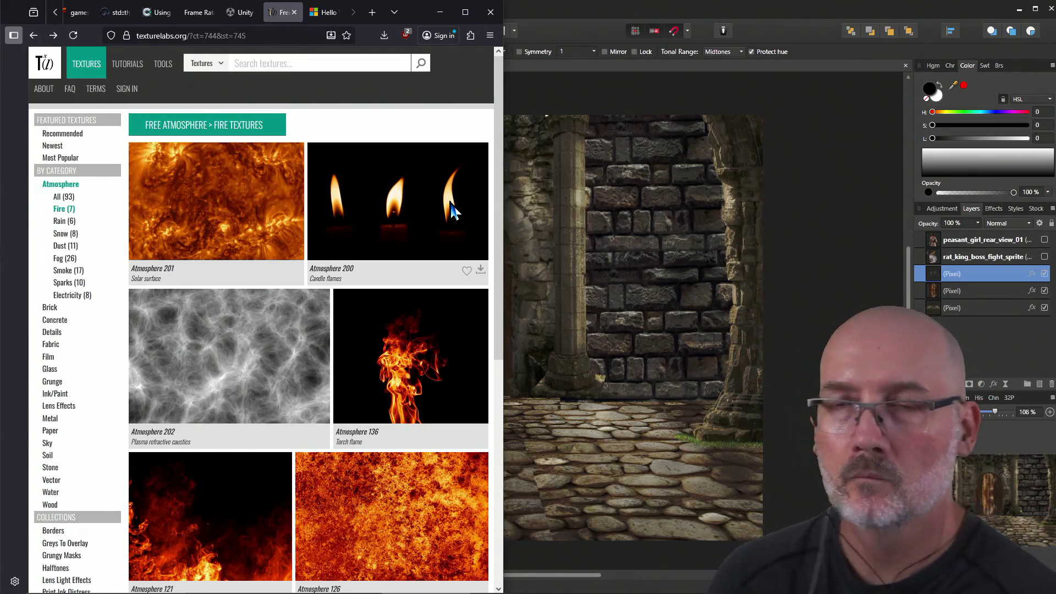
Preview the Atmosphere 126 and 121 fire textures and the Torch flame again, then return to Affinity Photo.
left_click(437, 550)
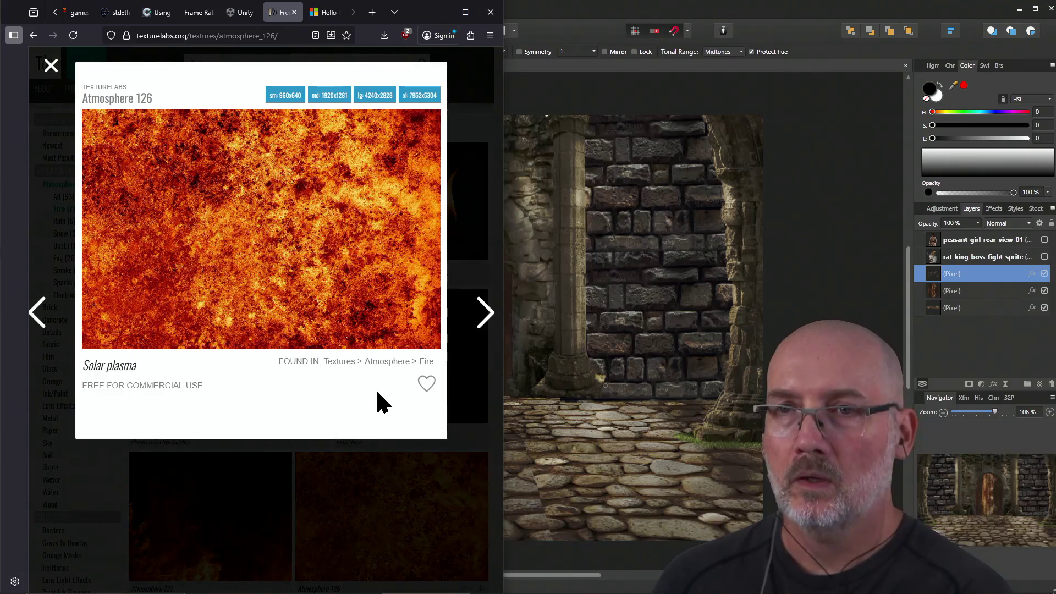
left_click(489, 130)
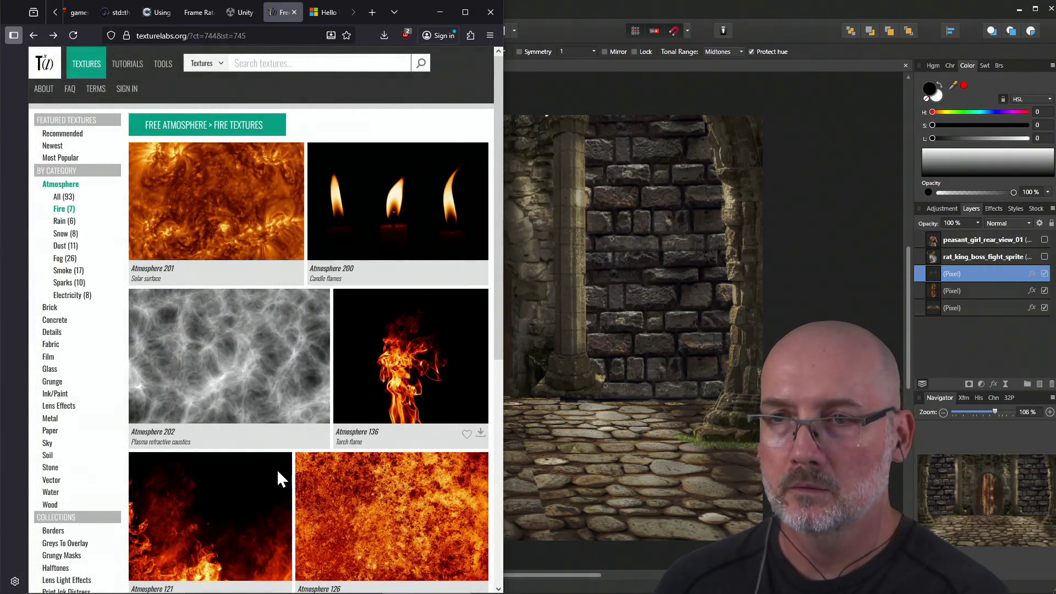
left_click(153, 546)
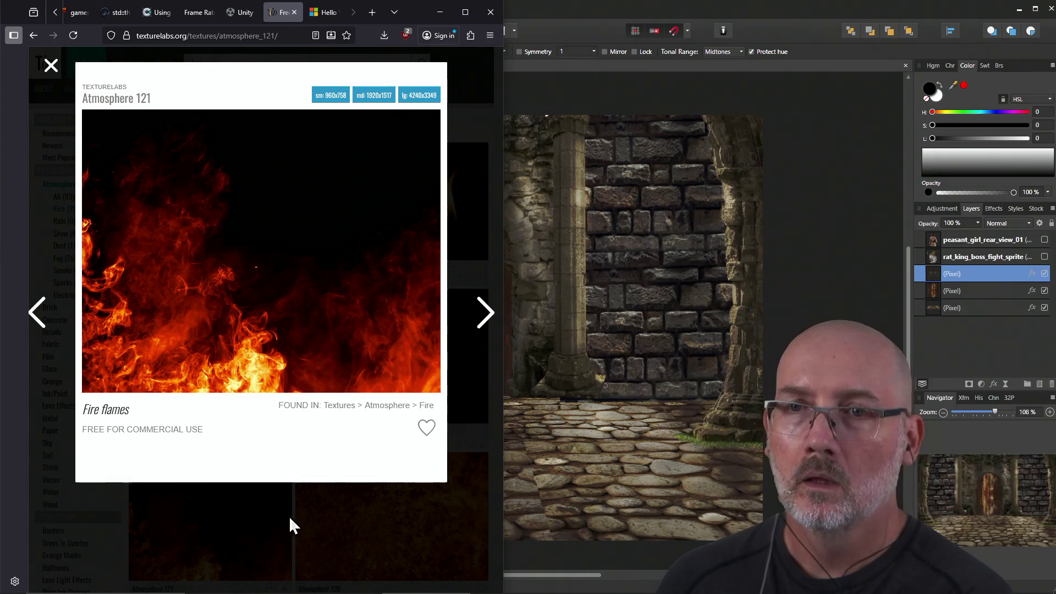
left_click(368, 527)
scroll(384, 487, "down", 4)
scroll(384, 488, "up", 4)
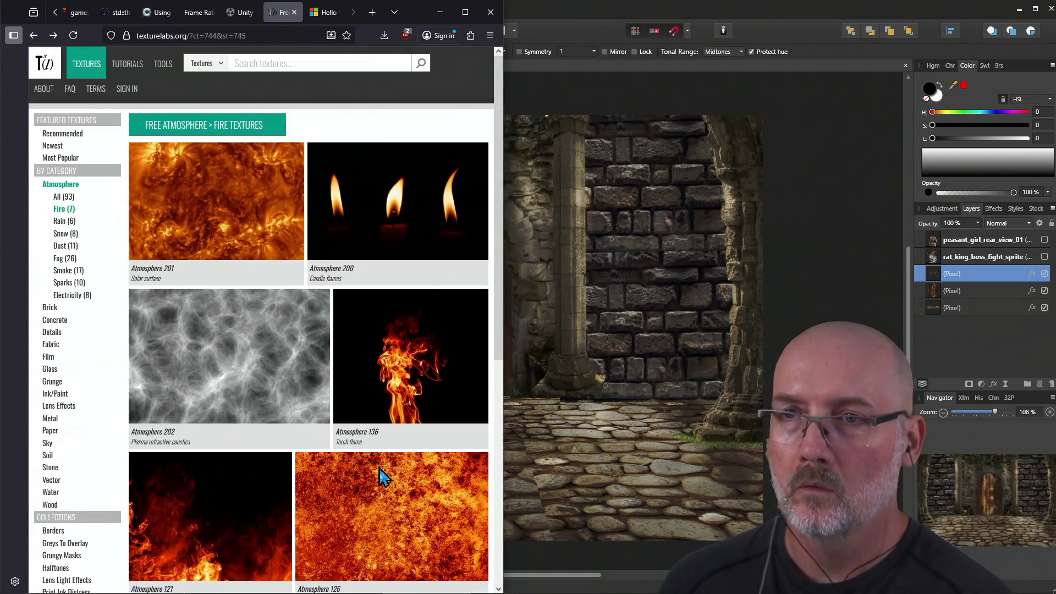
left_click(402, 377)
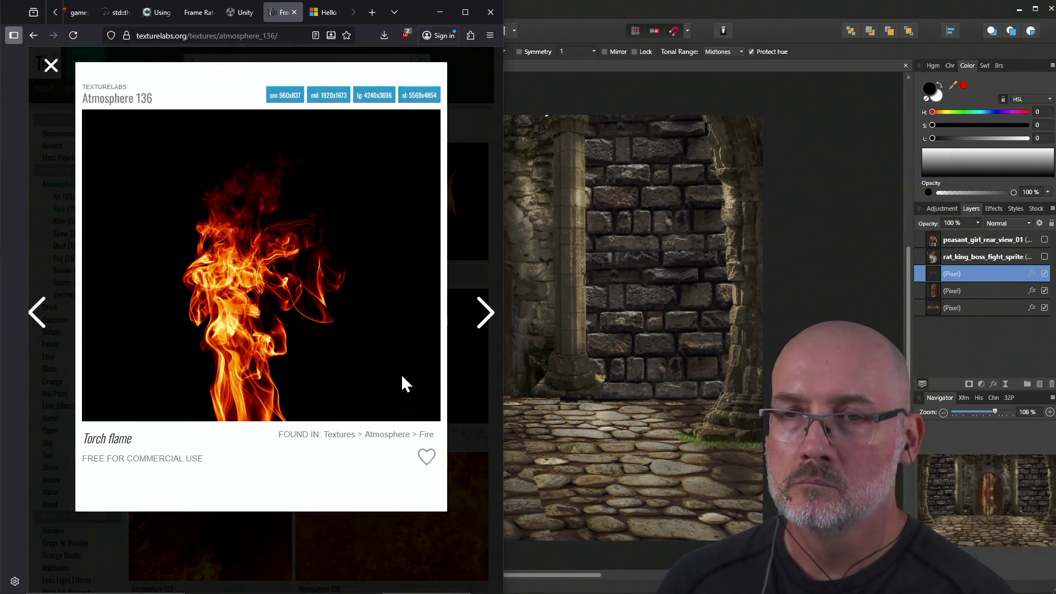
left_click(466, 381)
key("alt+Tab")
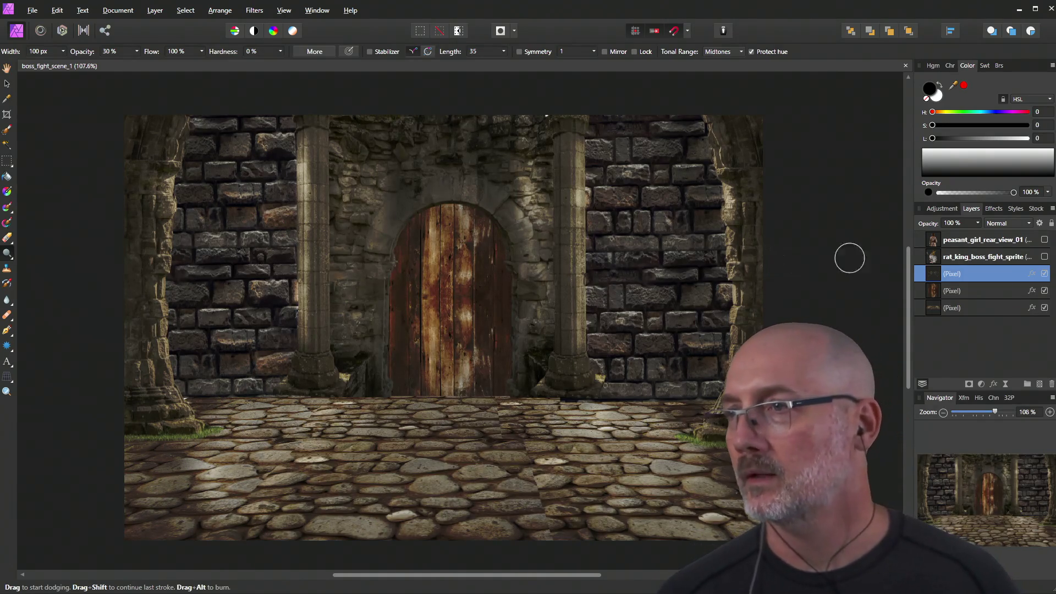
left_click(917, 259)
left_click(1045, 257)
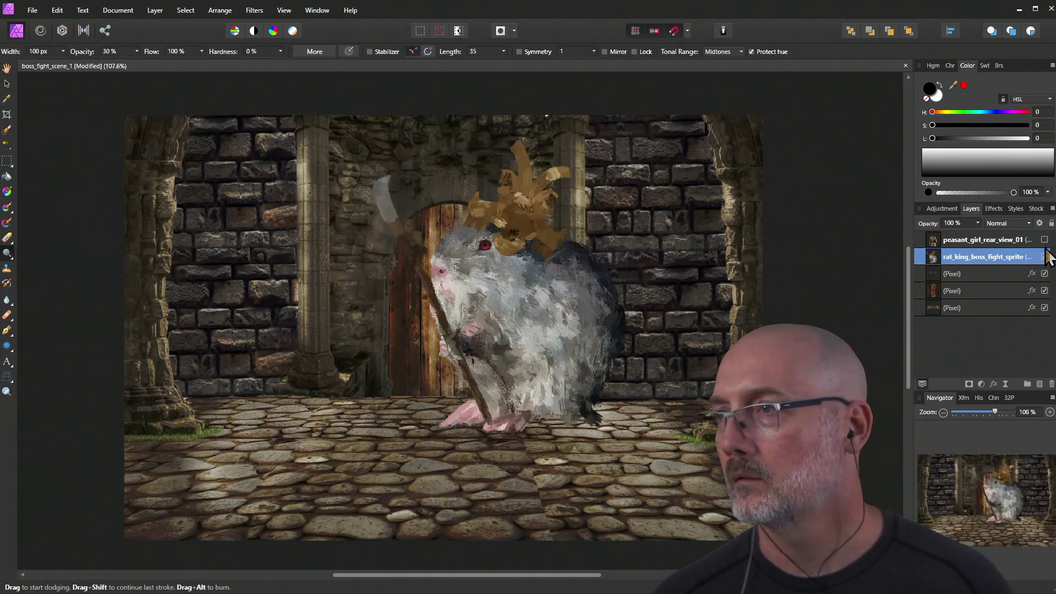
left_click(1044, 240)
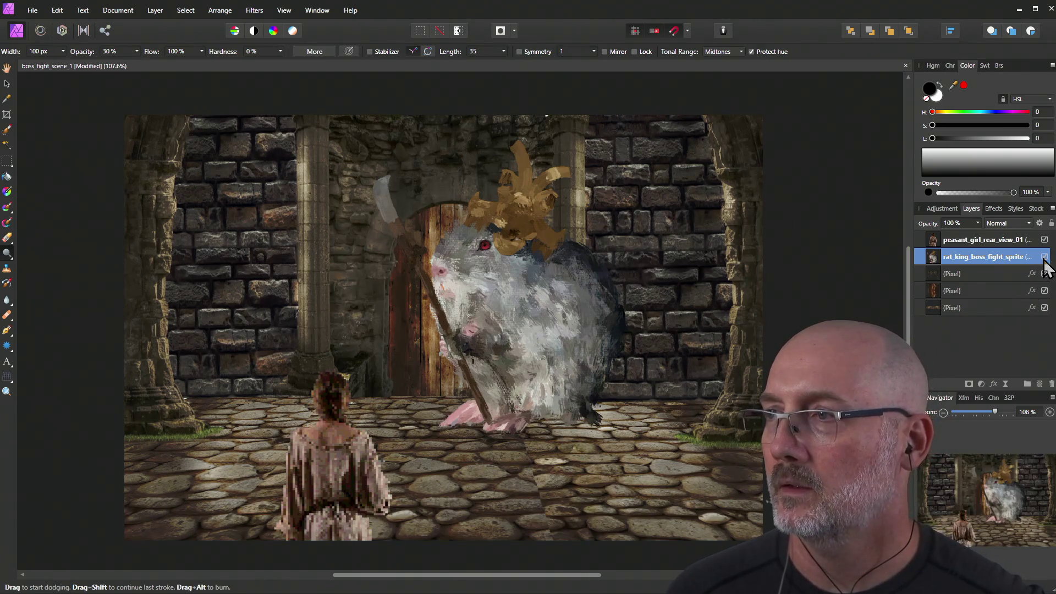
left_click(1044, 257)
left_click(1045, 240)
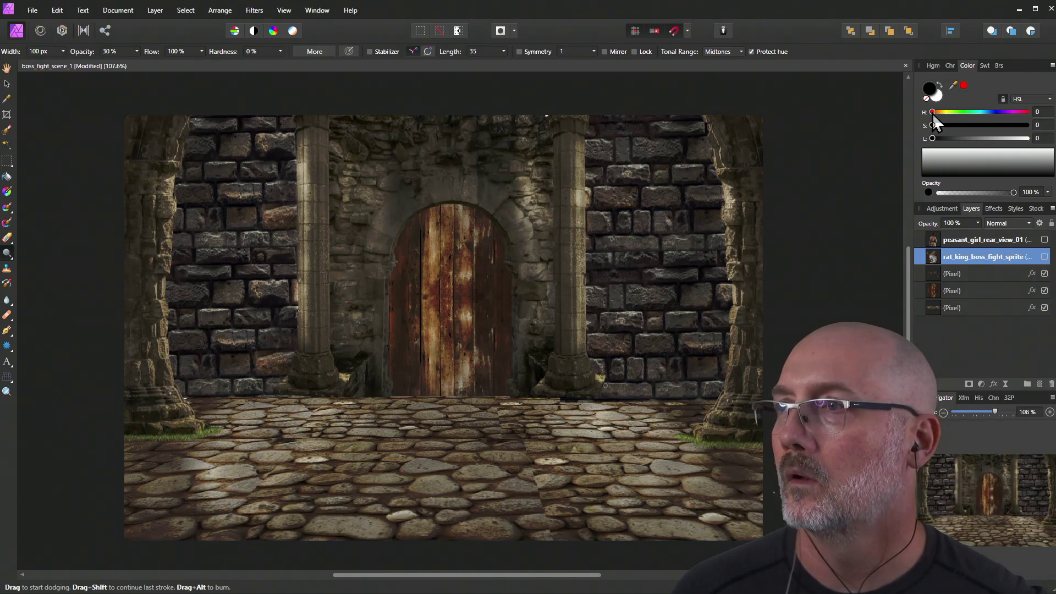
Set an orange-shifted red colour and try the Color Replacement Brush on the right pillar edge.
left_click(964, 85)
left_click_drag(933, 116, 941, 114)
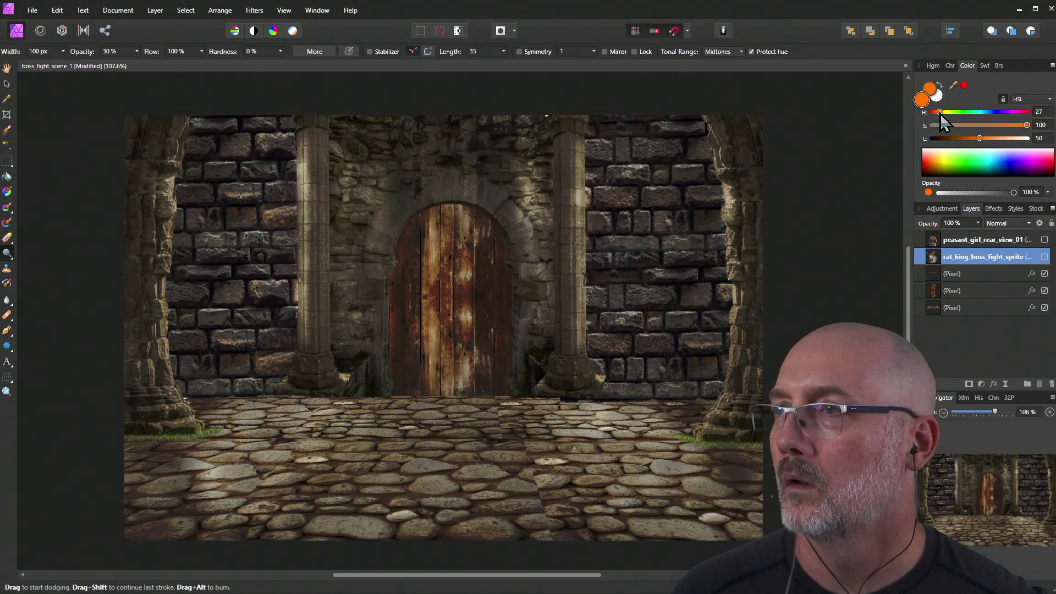
left_click(8, 209)
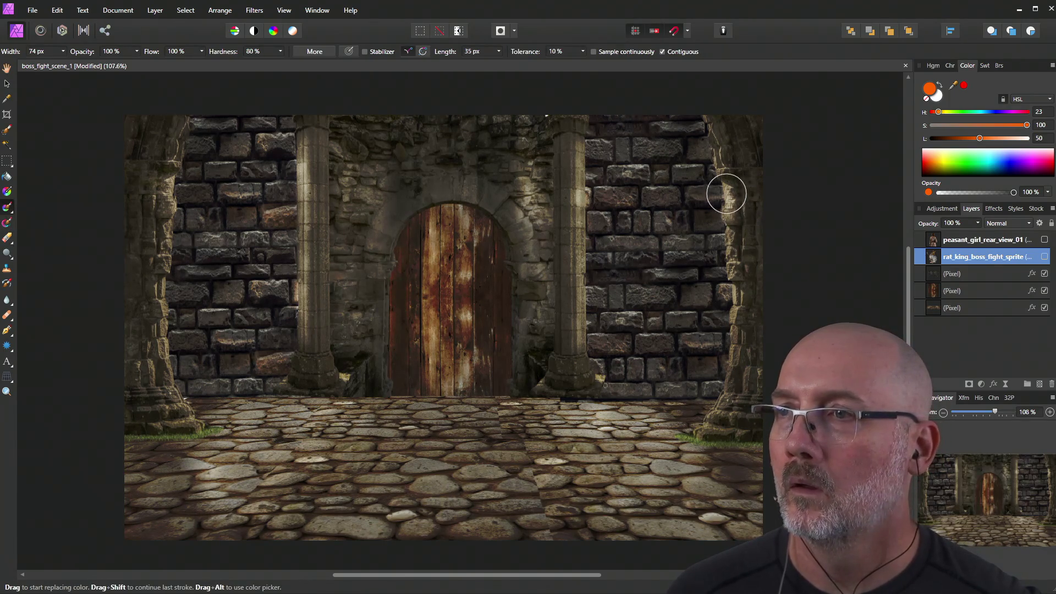
left_click(727, 197)
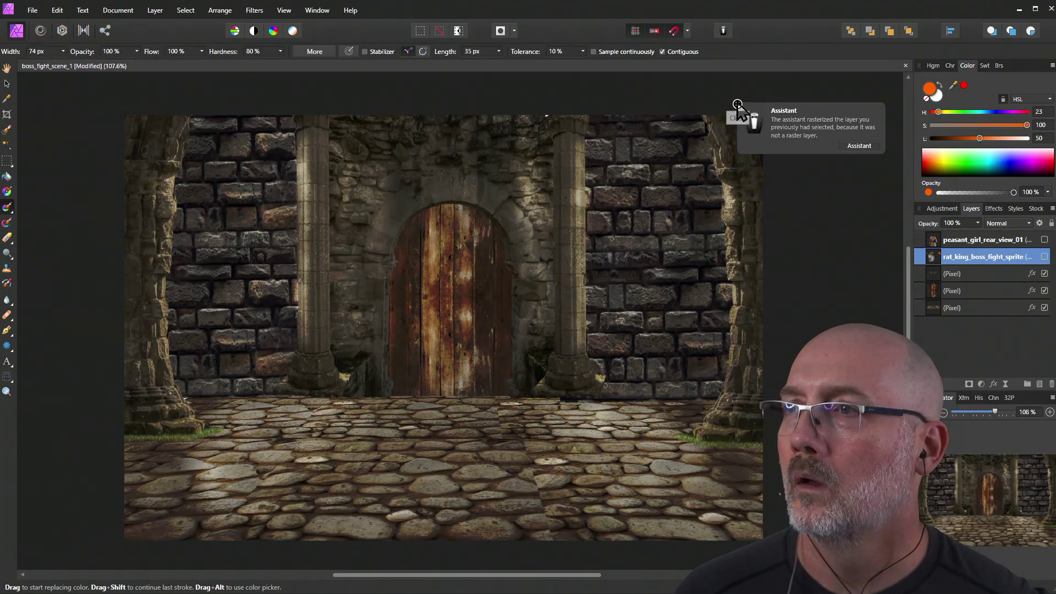
left_click(738, 104)
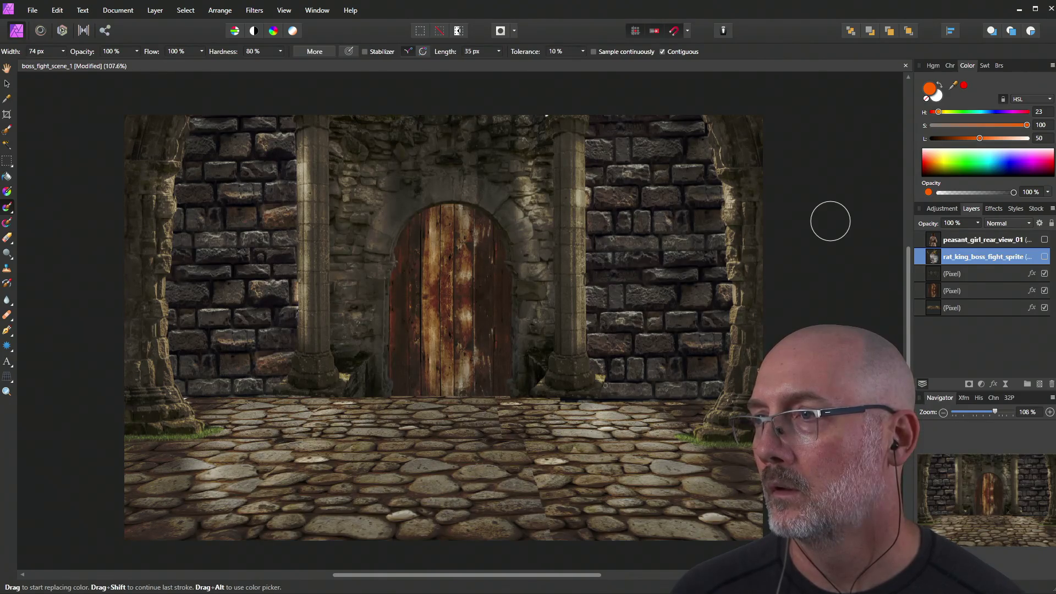
Tint the right stone column on the top pixel layer, then shift the hue back to 13.
left_click(959, 275)
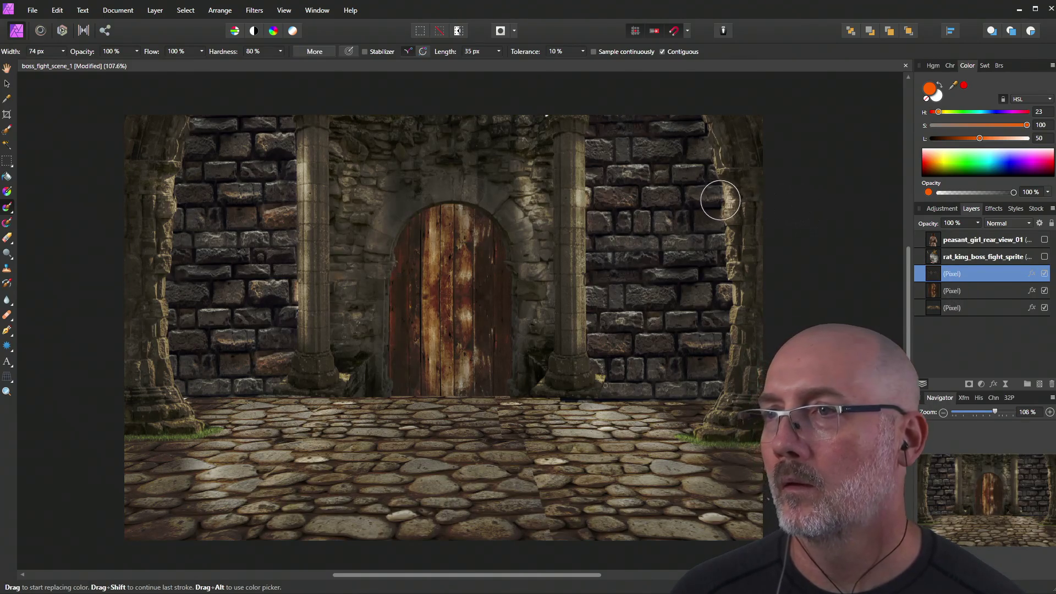
mouse_move(726, 194)
left_mouse_down()
mouse_move(732, 203)
mouse_move(727, 195)
left_mouse_up()
left_click_drag(939, 112, 935, 114)
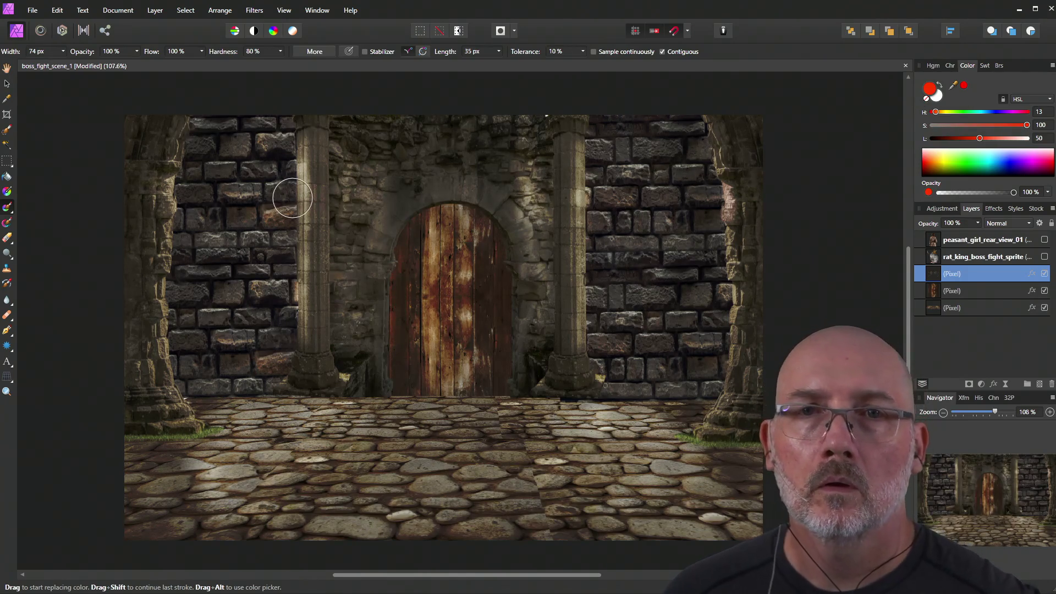
With the Mixer Brush, undo a red test smear and paint an orange 47%-opacity stroke on the right pillar.
left_click(6, 224)
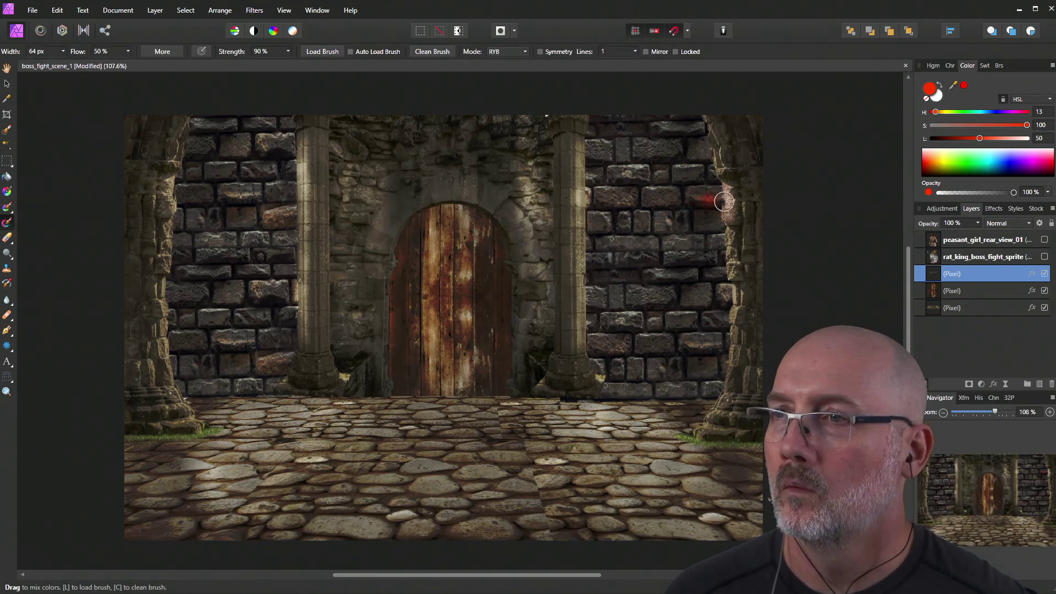
left_click_drag(731, 197, 729, 189)
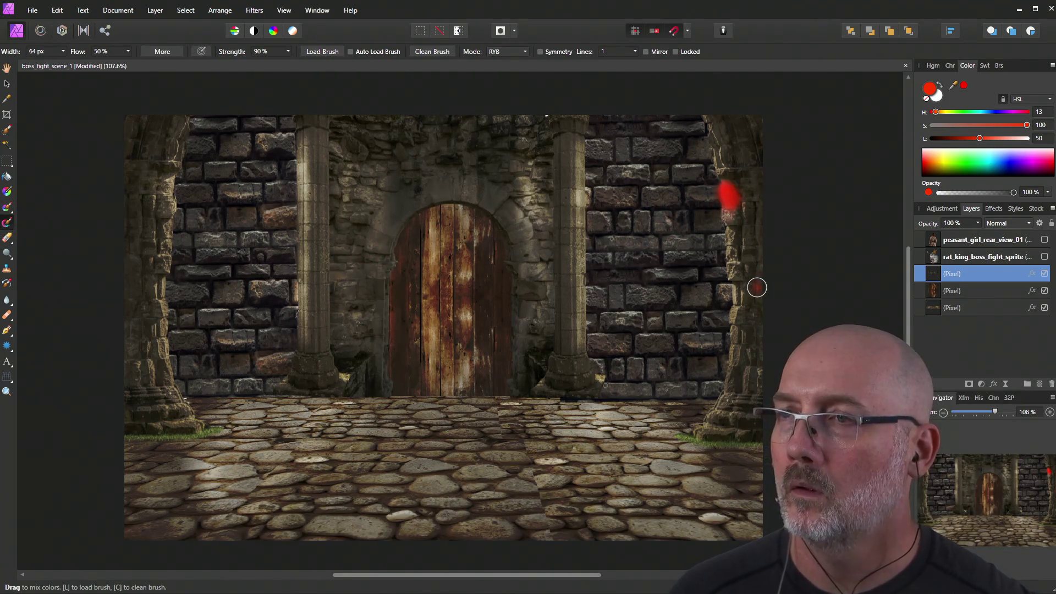
key("ctrl+z")
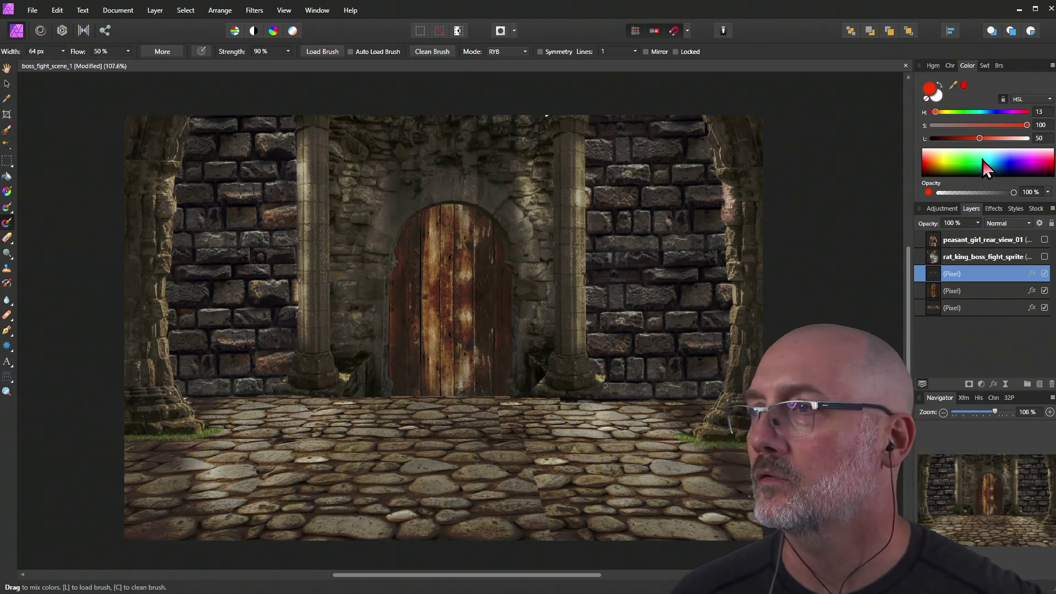
left_click(1002, 193)
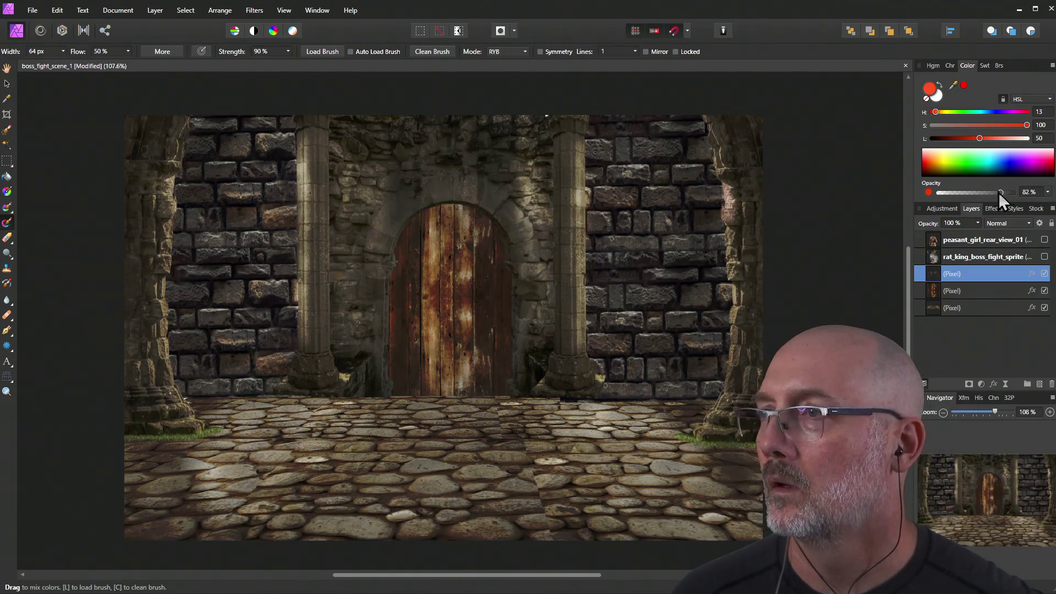
mouse_move(939, 111)
left_mouse_down()
mouse_move(997, 140)
mouse_move(977, 141)
left_mouse_up()
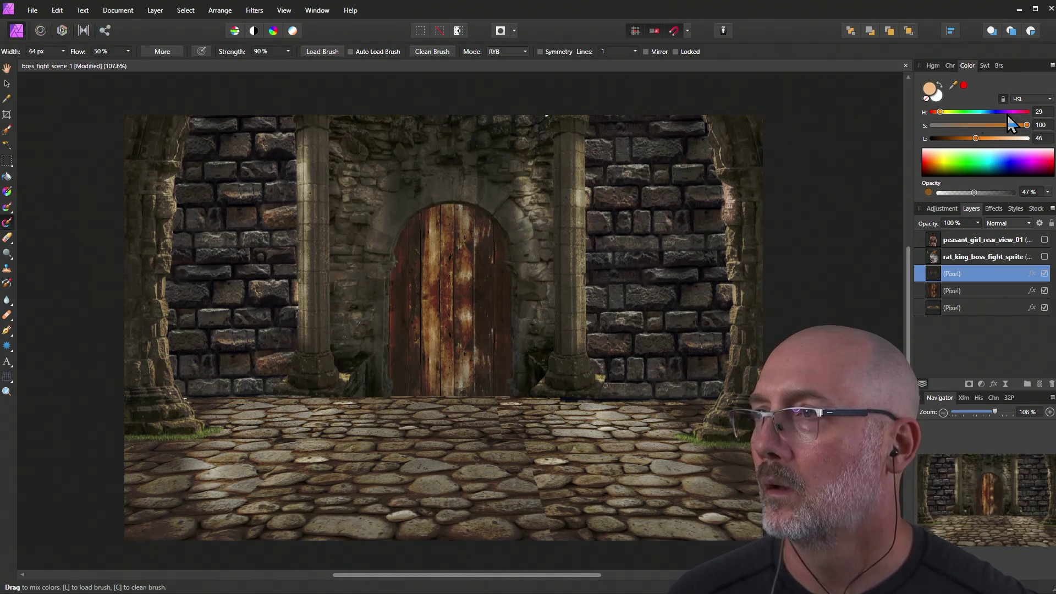
mouse_move(727, 185)
left_mouse_down()
mouse_move(734, 225)
mouse_move(731, 208)
left_mouse_up()
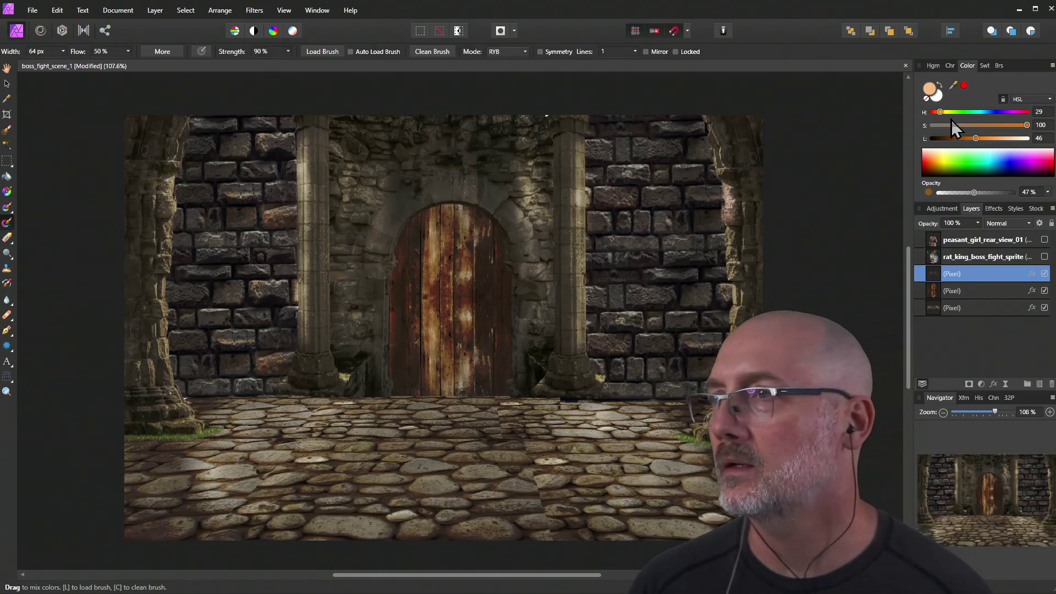
Undo test strokes on the door and pillar, then paint a soft 14%-flow orange glow along the pillar edge.
left_click_drag(939, 112, 943, 111)
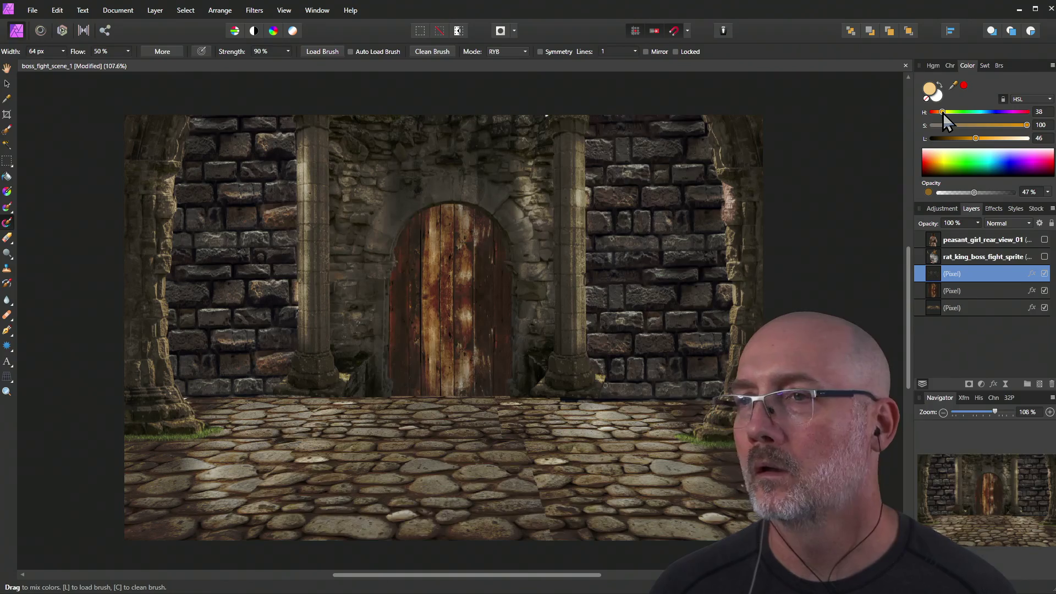
left_click_drag(451, 213, 447, 246)
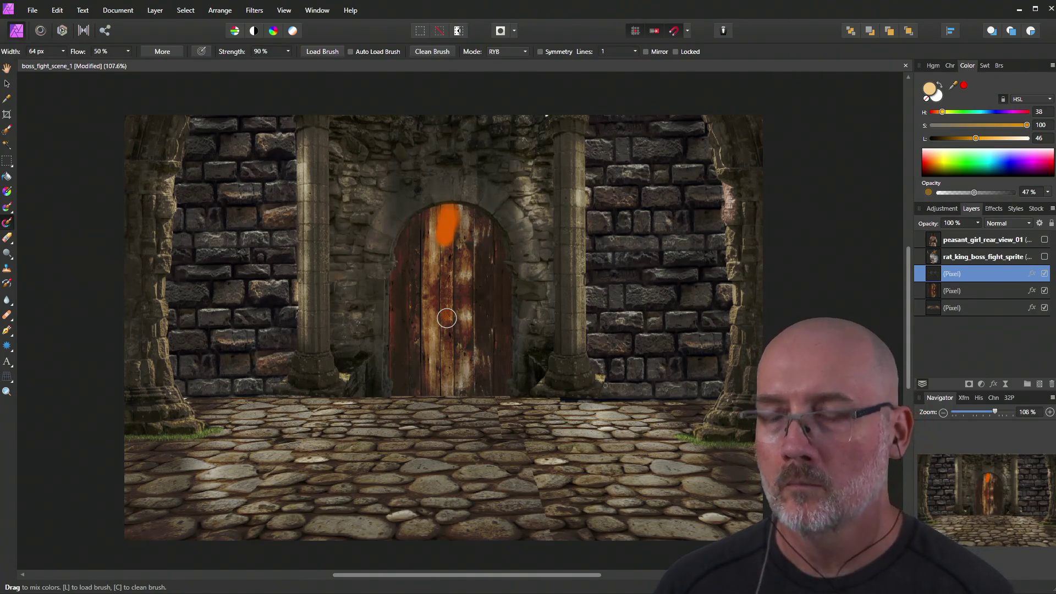
key("ctrl+z")
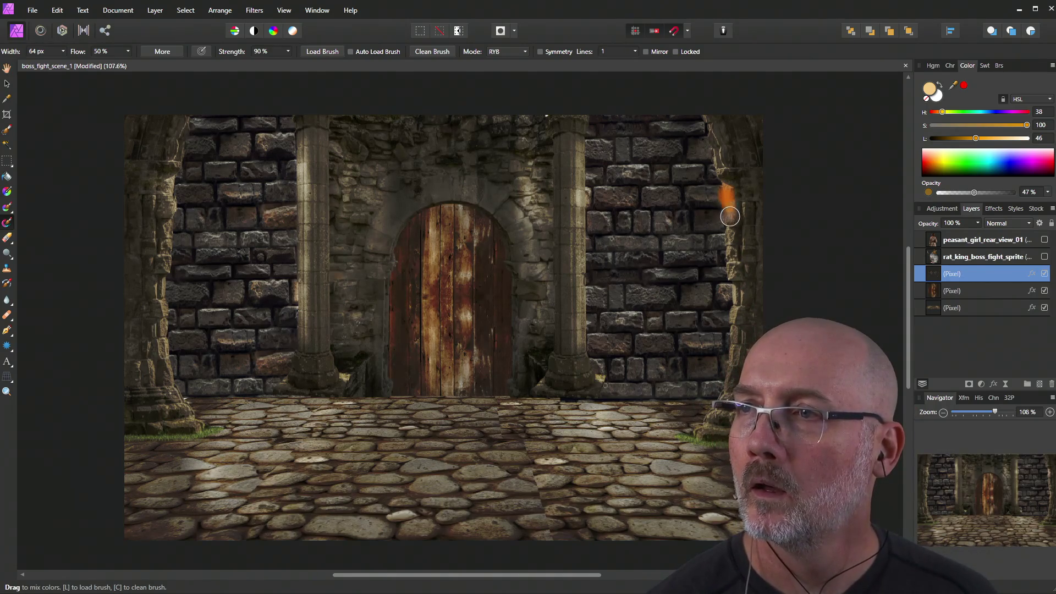
key("ctrl+z")
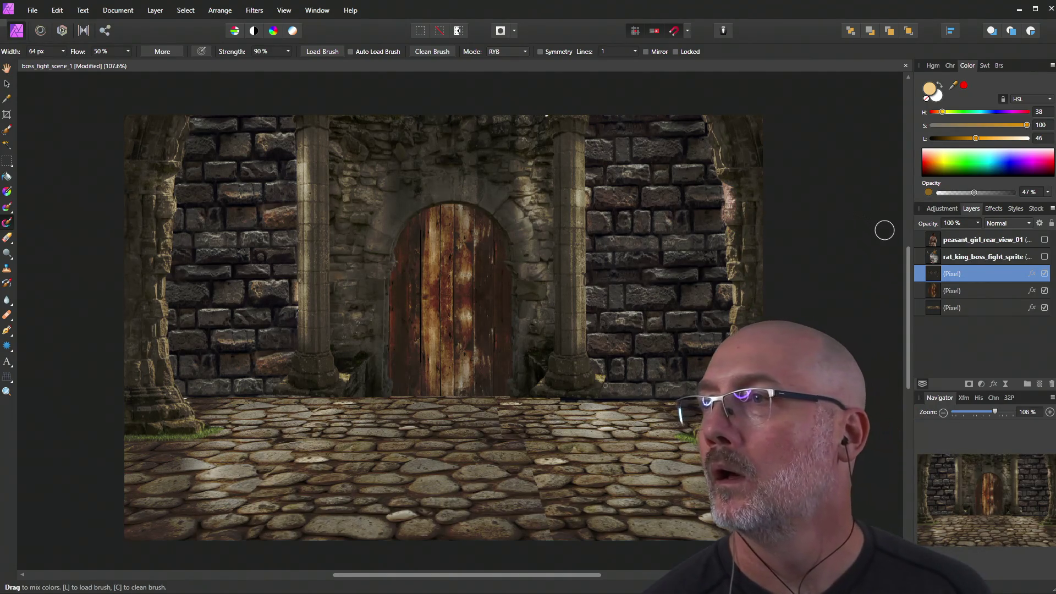
left_click(129, 52)
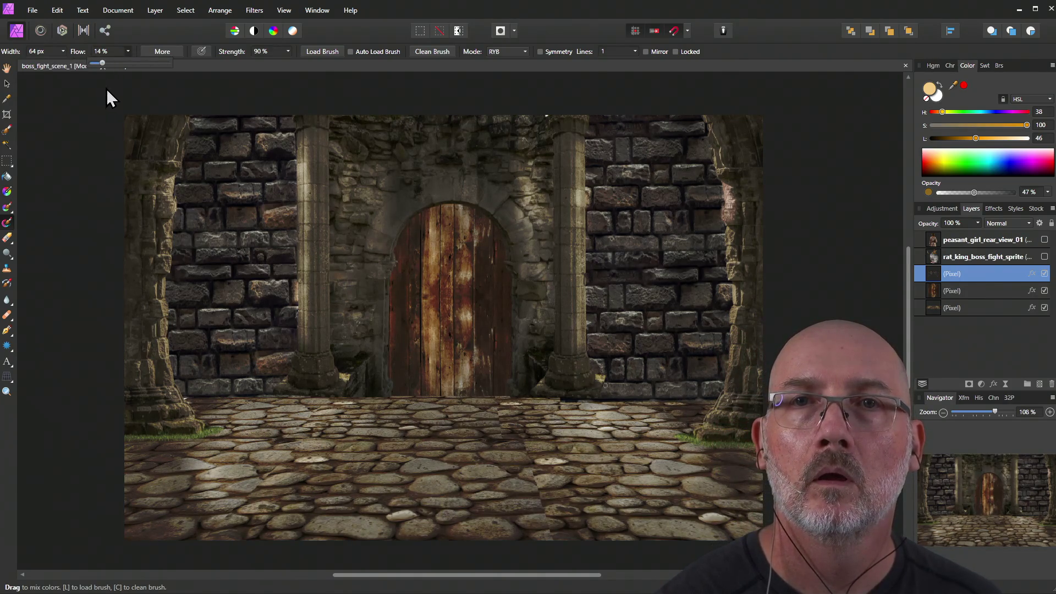
left_click_drag(726, 190, 731, 248)
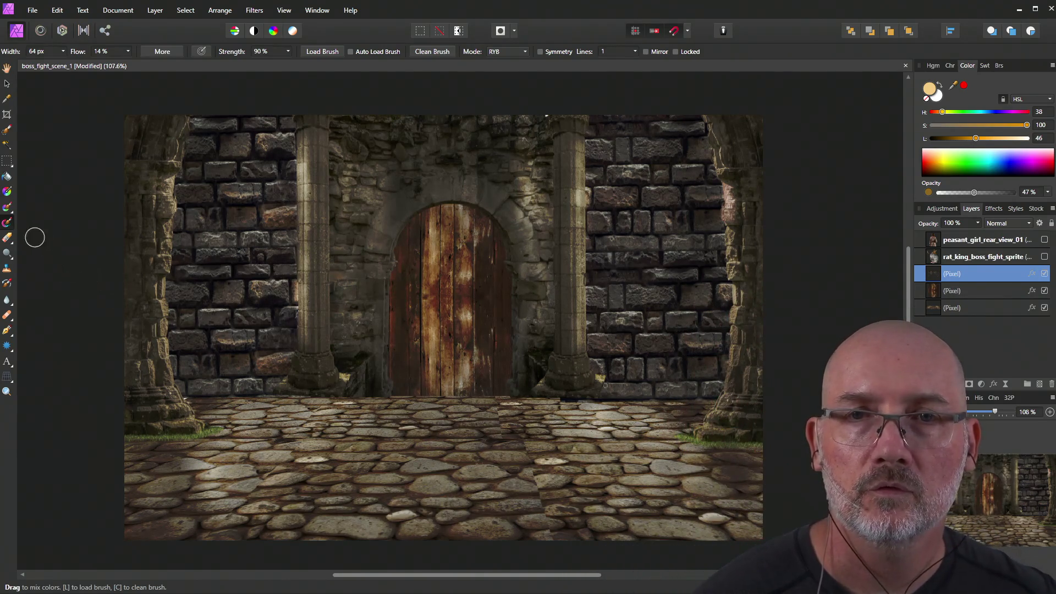
left_click(7, 208)
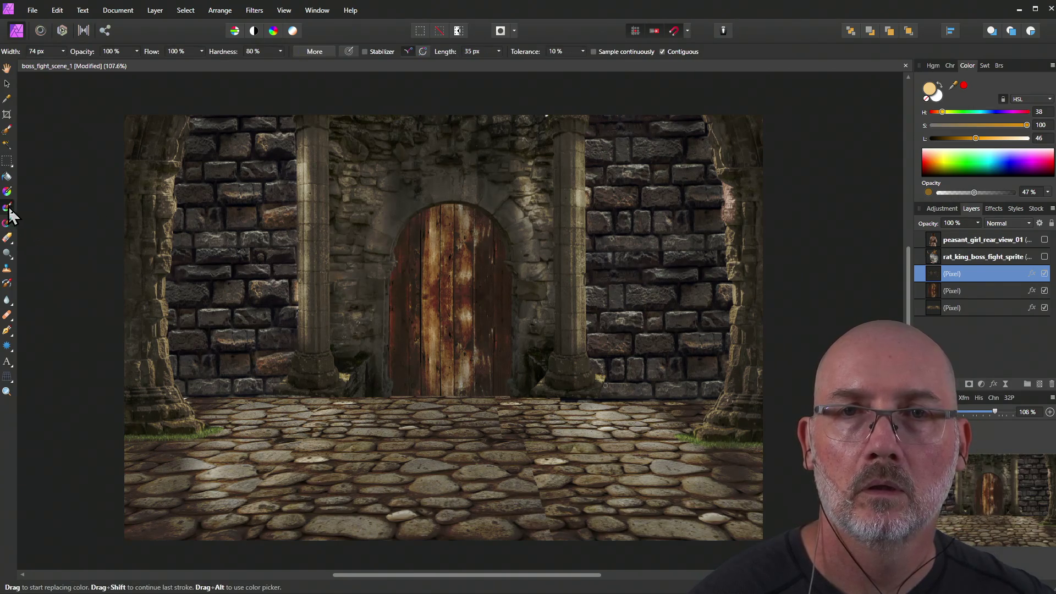
With the Paint Brush, undo cobblestone test dabs and the pillar glow, then dab orange near the left pillar.
left_click(13, 213)
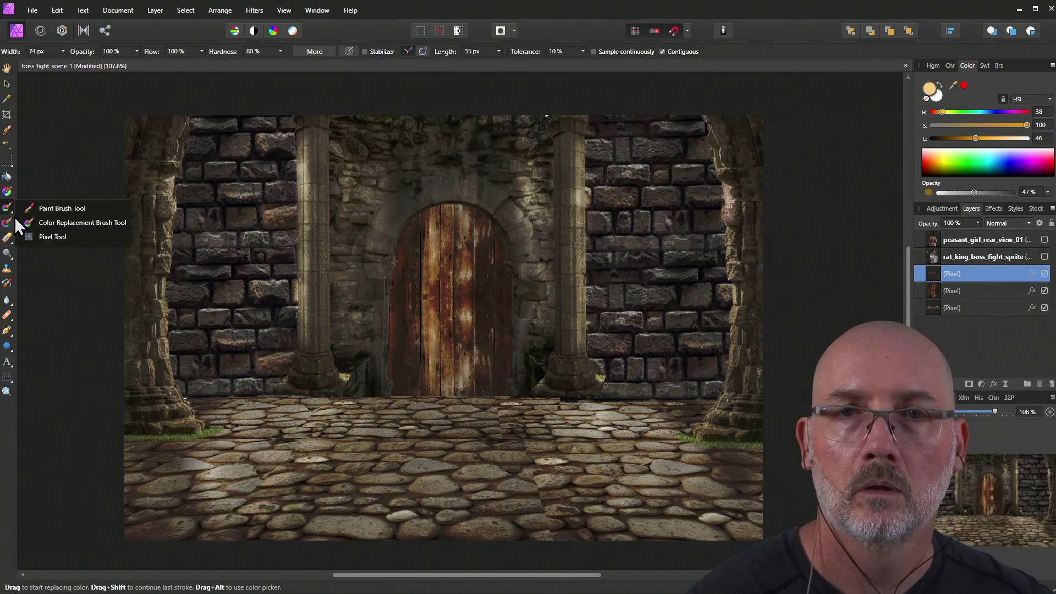
left_click(67, 210)
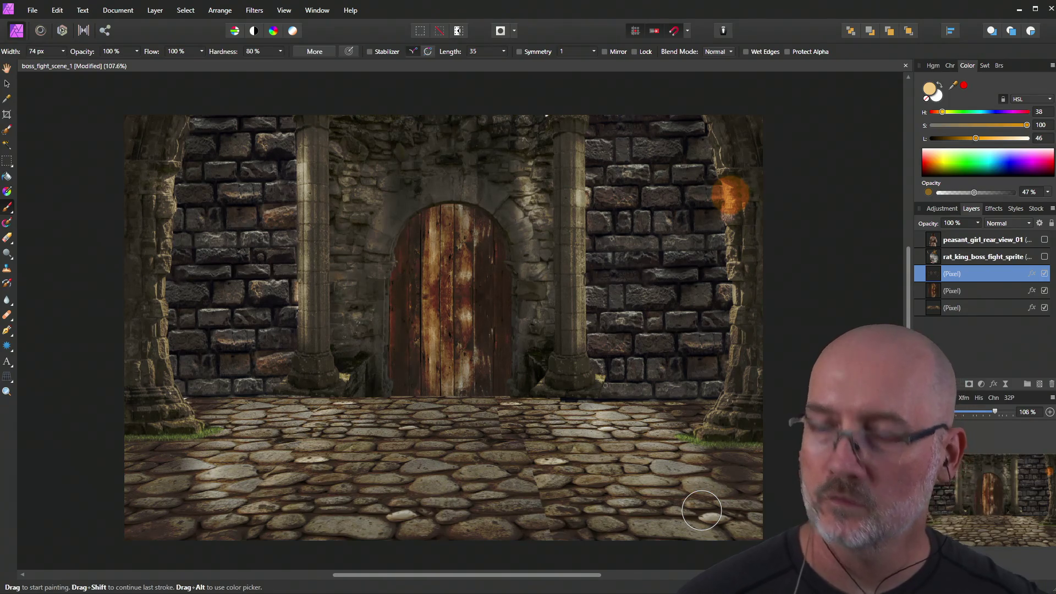
left_click(701, 510)
key("ctrl+z")
key("ctrl+z")
left_click(702, 510)
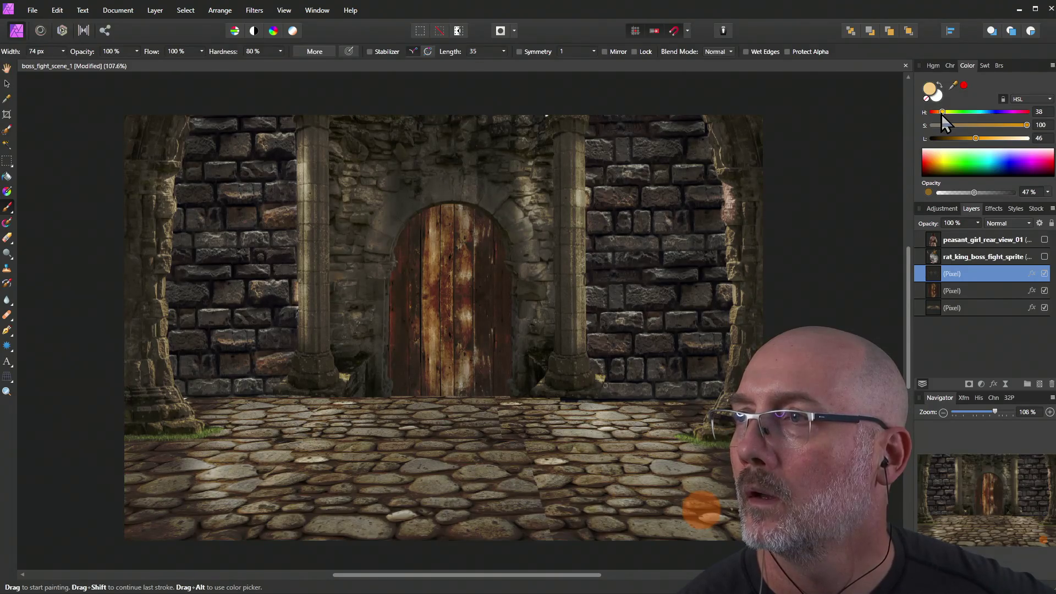
key("ctrl+z")
key("ctrl+z")
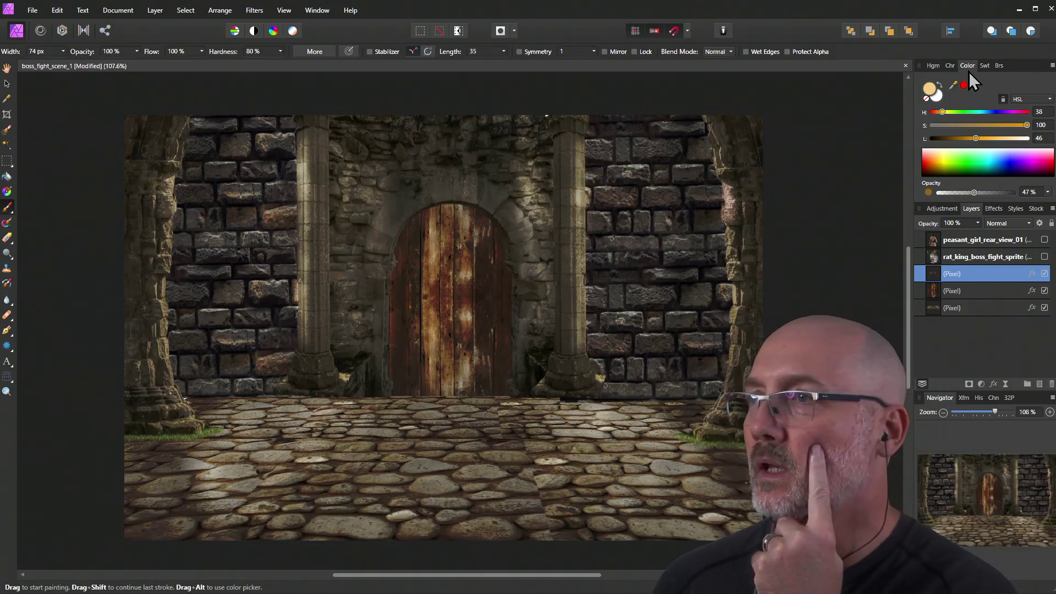
left_click(305, 201)
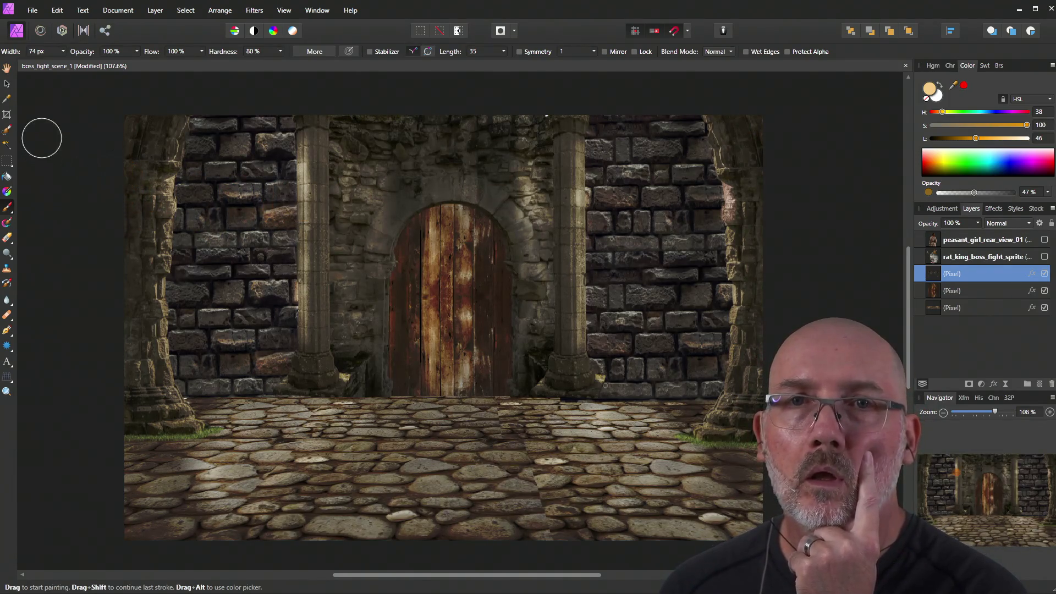
left_click(7, 84)
Open Layer Effects for the pixel layer and enable a black-to-white linear Gradient Overlay.
right_click(655, 235)
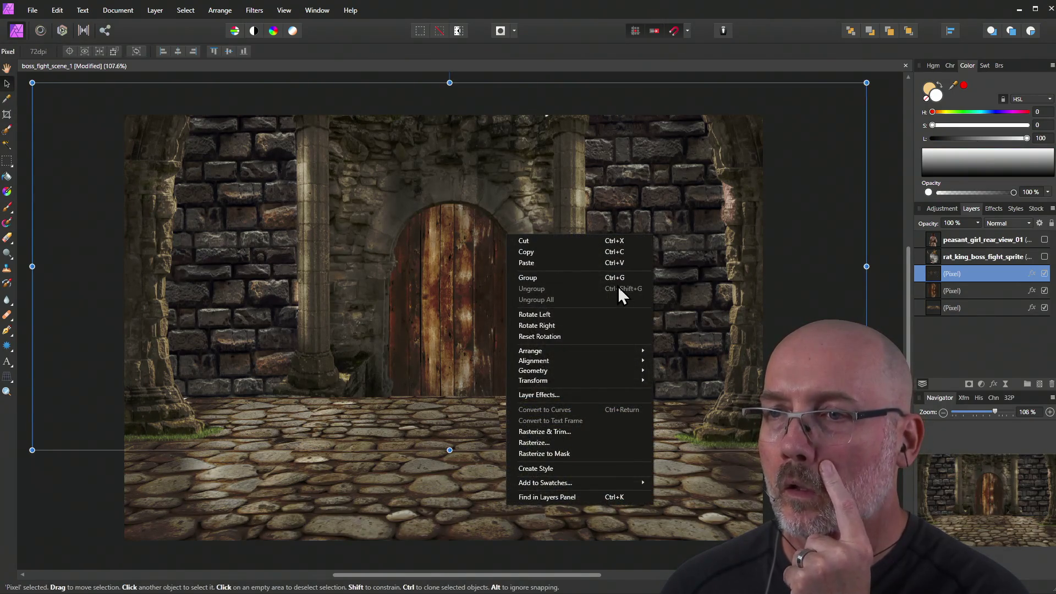
left_click(592, 395)
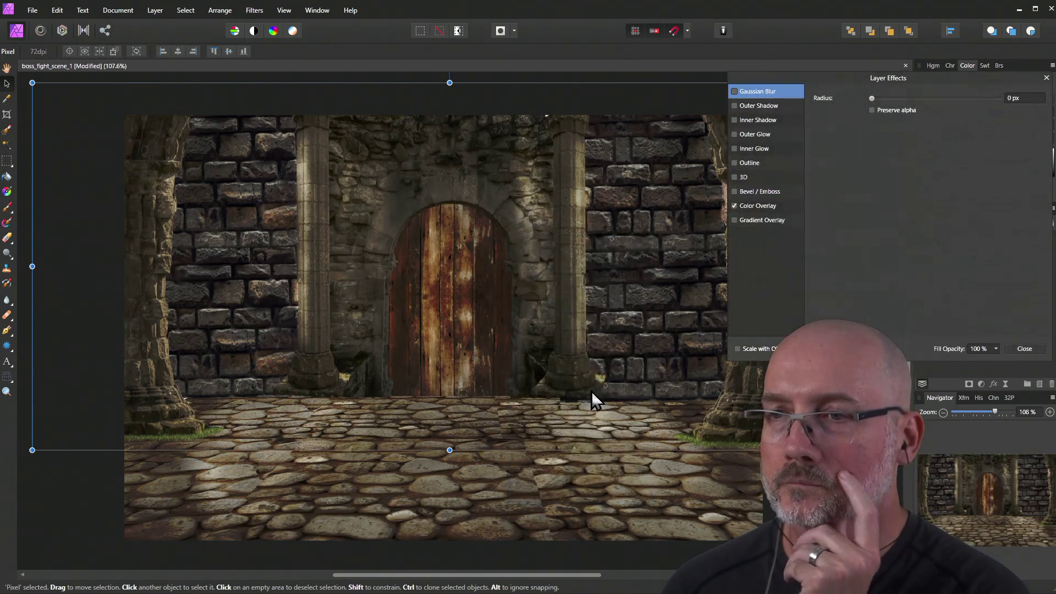
left_click(774, 207)
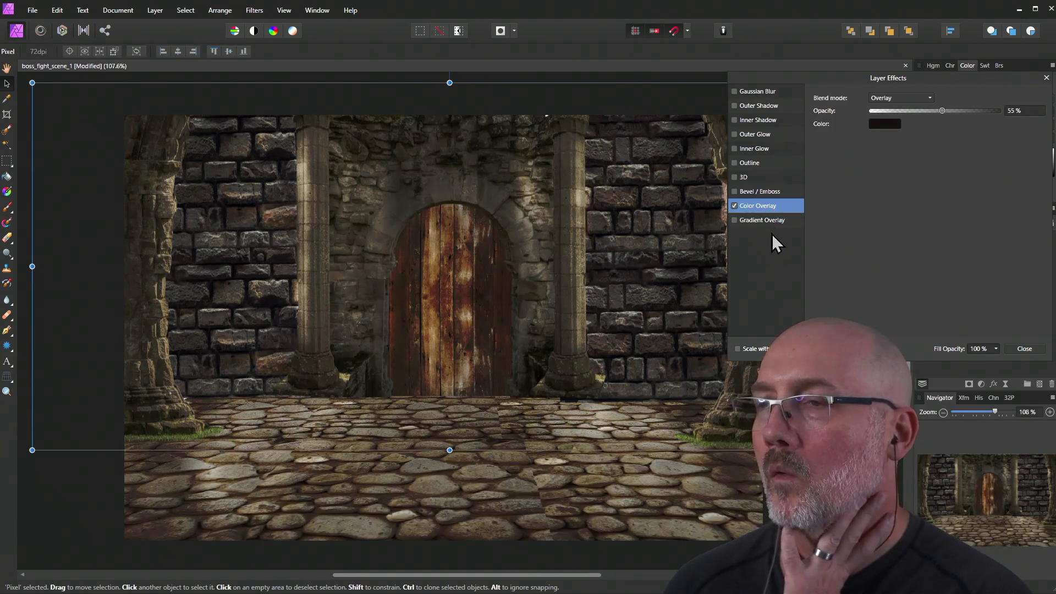
left_click(771, 220)
left_click(735, 221)
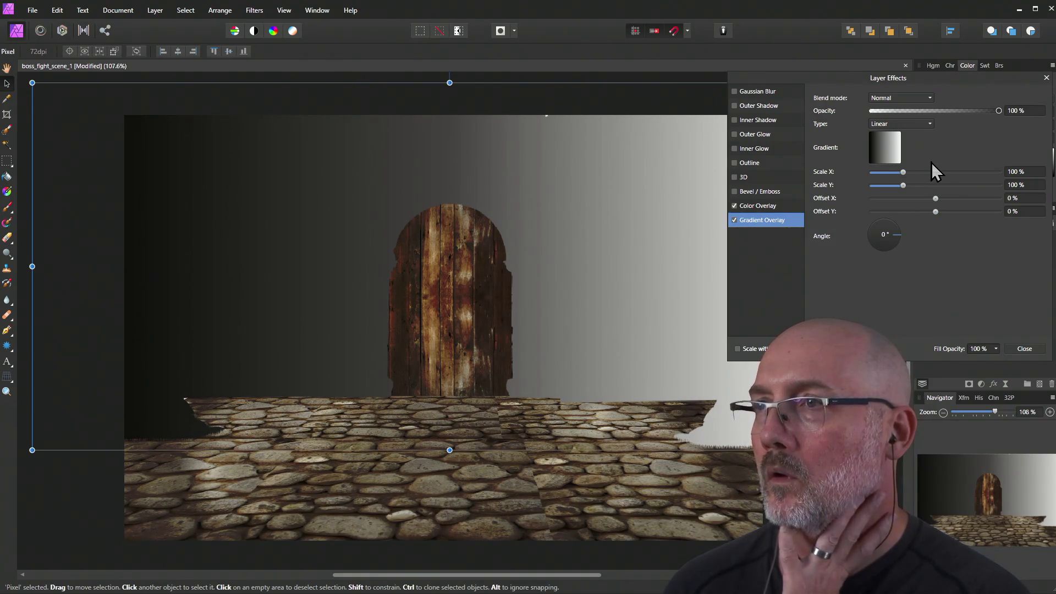
Lower the gradient overlay's opacity to 15% and set its blend mode to Overlay.
mouse_move(998, 110)
left_mouse_down()
mouse_move(866, 110)
mouse_move(892, 111)
left_mouse_up()
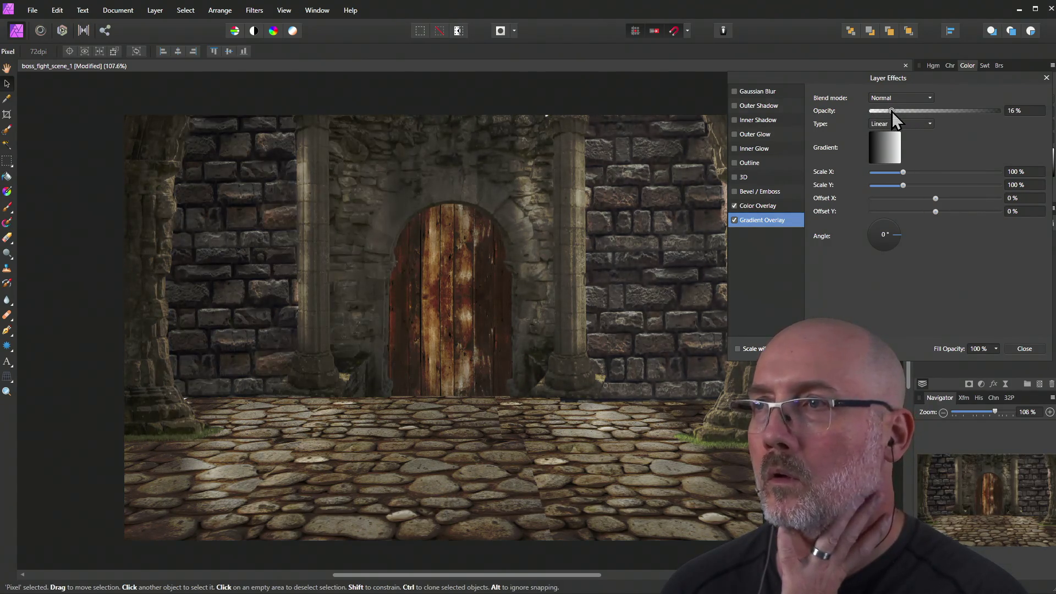
left_click(896, 101)
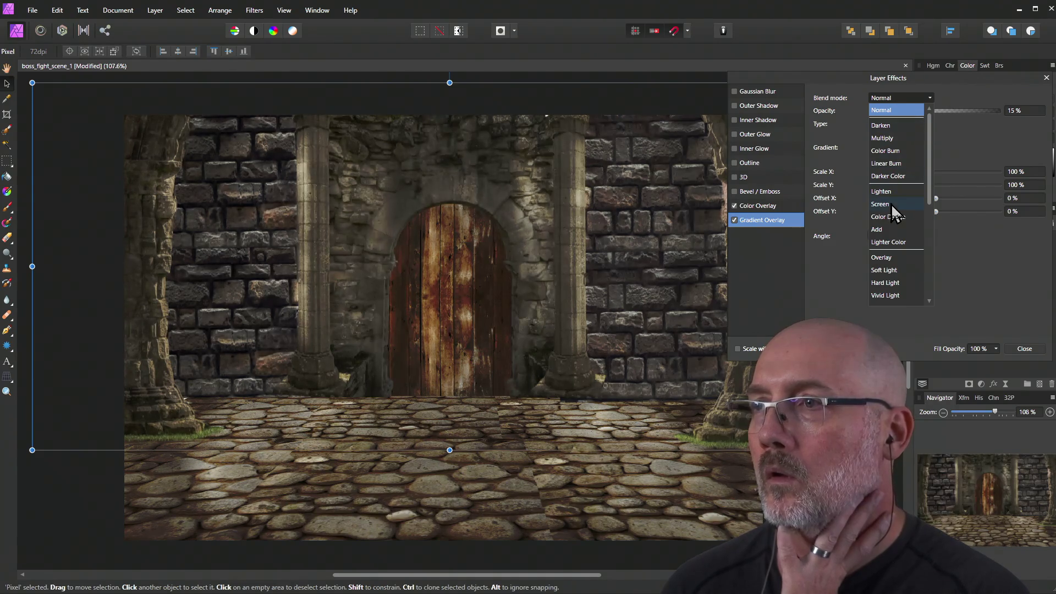
left_click(894, 258)
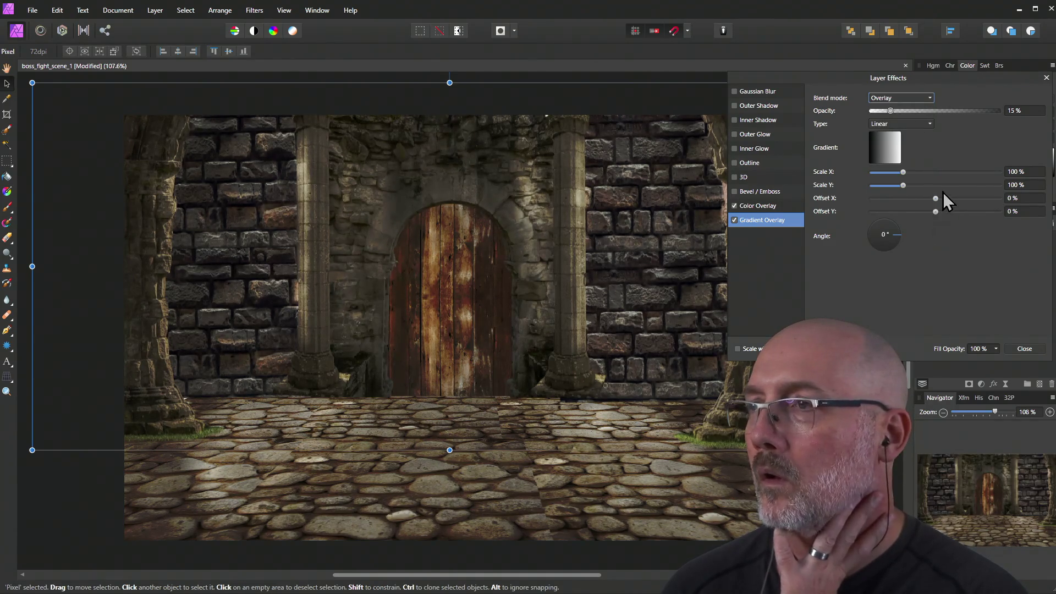
Move the gradient midpoint to 53% and colour the left stop orange (H31 S82 L44).
left_click(887, 156)
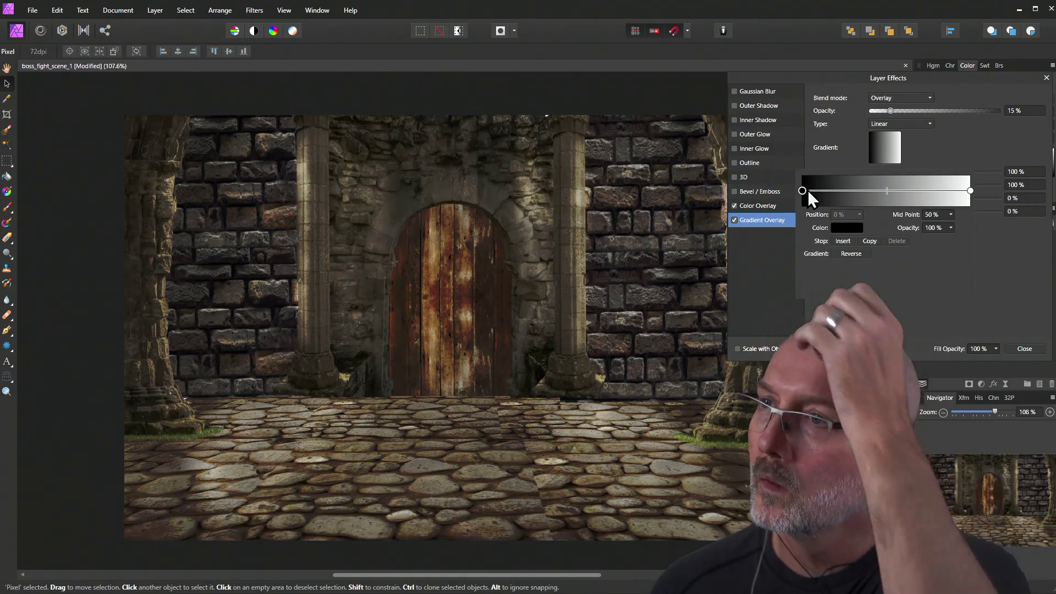
left_click_drag(888, 192, 892, 191)
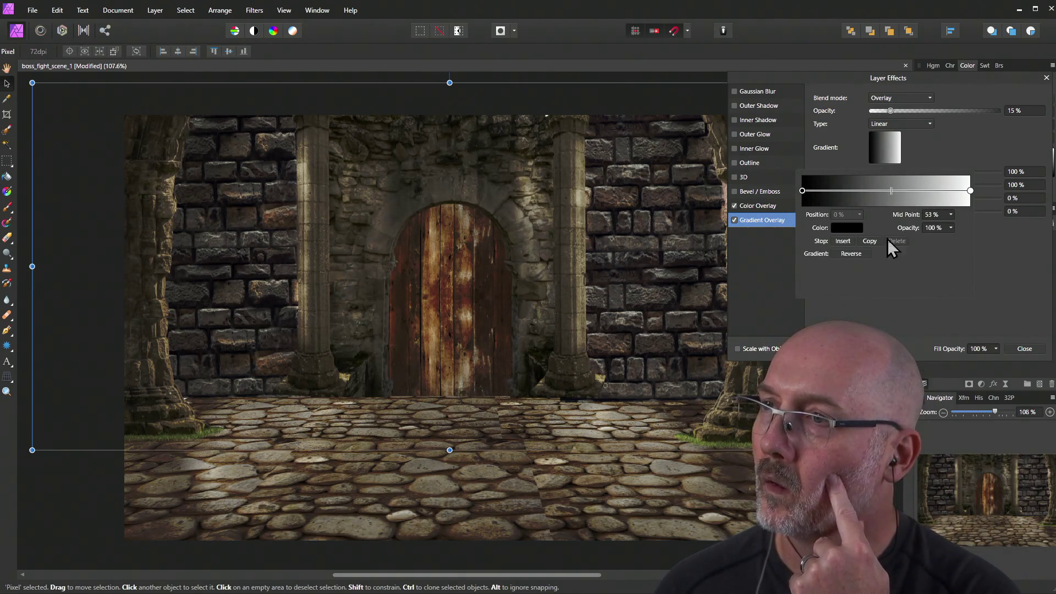
left_click(849, 229)
mouse_move(794, 263)
left_mouse_down()
mouse_move(804, 292)
mouse_move(807, 279)
mouse_move(870, 277)
left_mouse_up()
left_click_drag(807, 290, 836, 291)
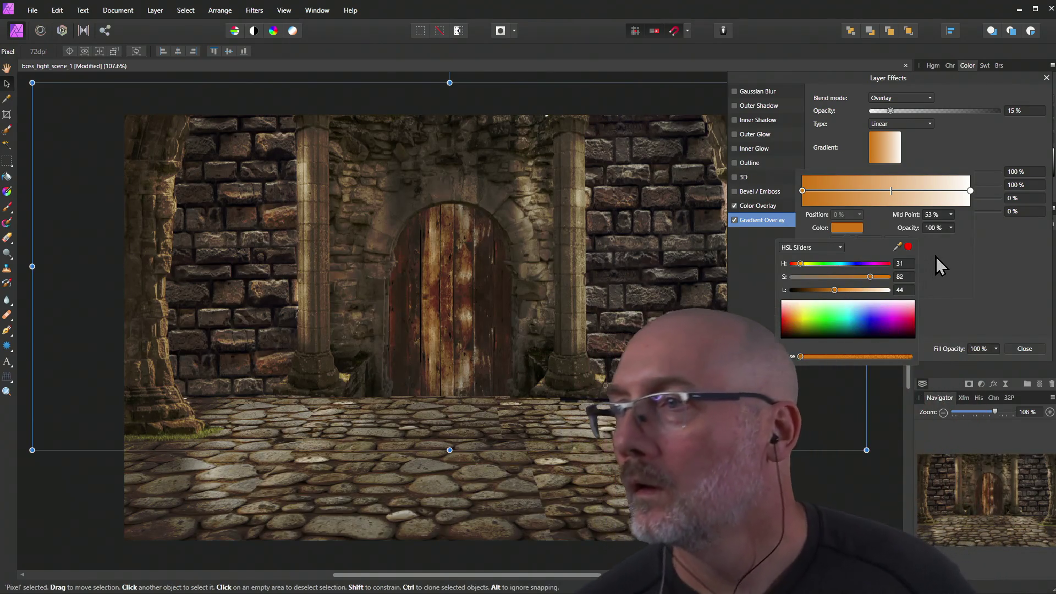
left_click(808, 193)
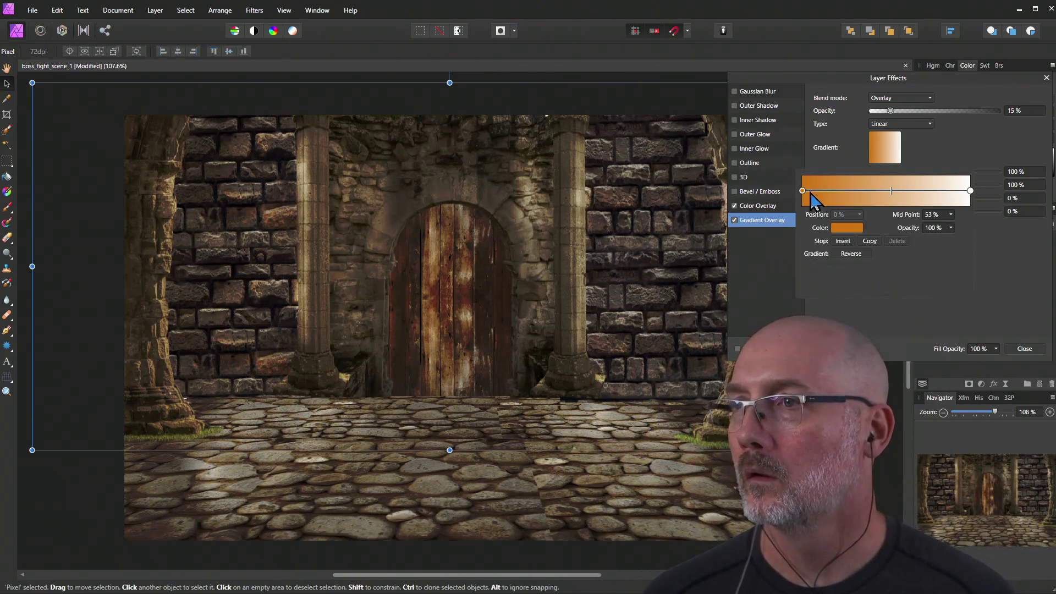
left_click(890, 123)
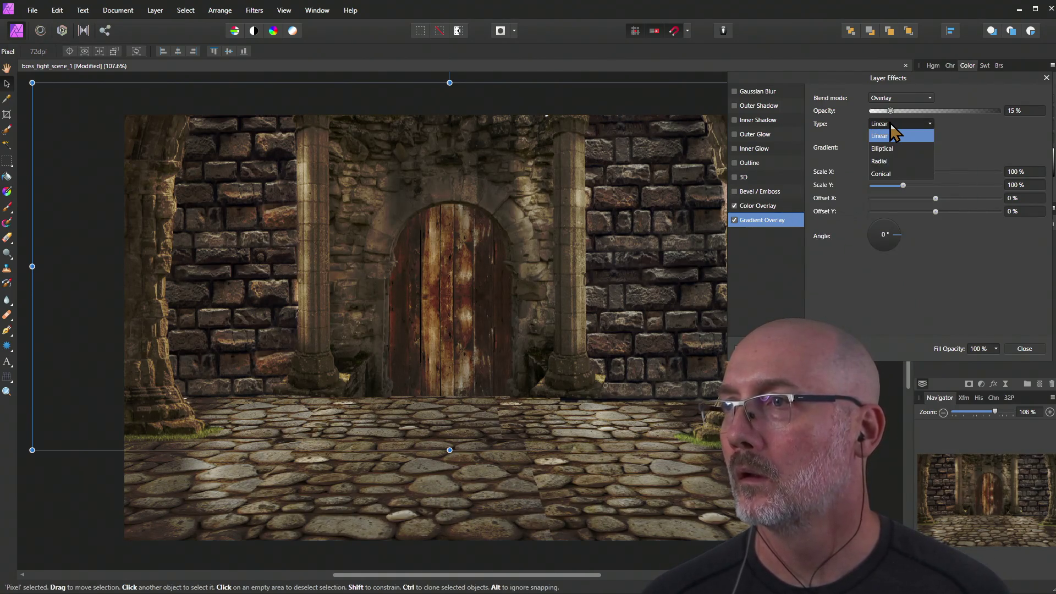
Make the gradient overlay radial at 180°, scaled to about 231% by 229%, with 9% opacity.
left_click(902, 161)
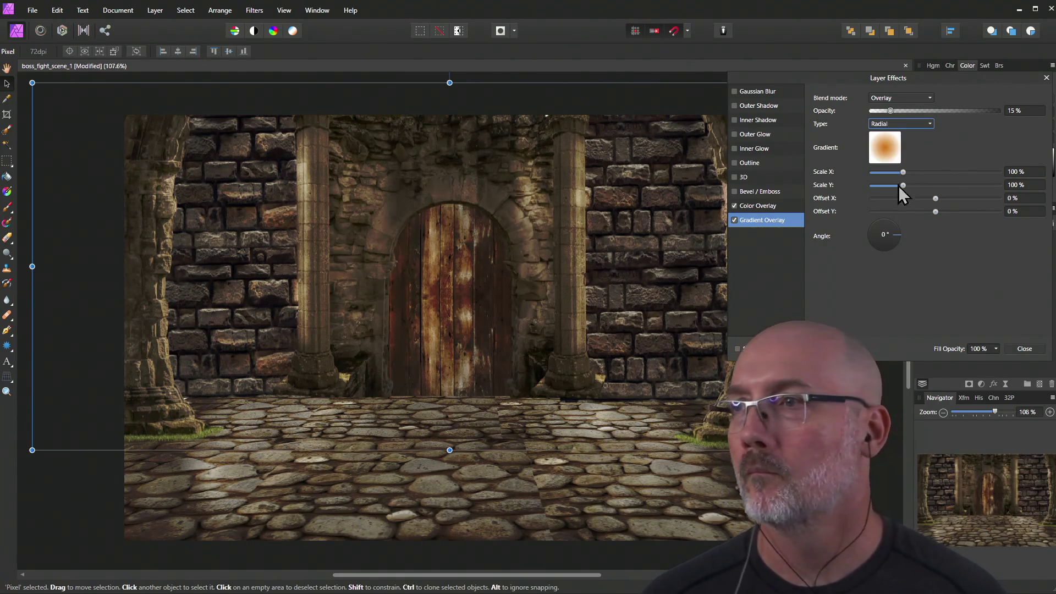
mouse_move(894, 236)
left_mouse_down()
mouse_move(889, 223)
mouse_move(890, 252)
mouse_move(896, 244)
left_mouse_up()
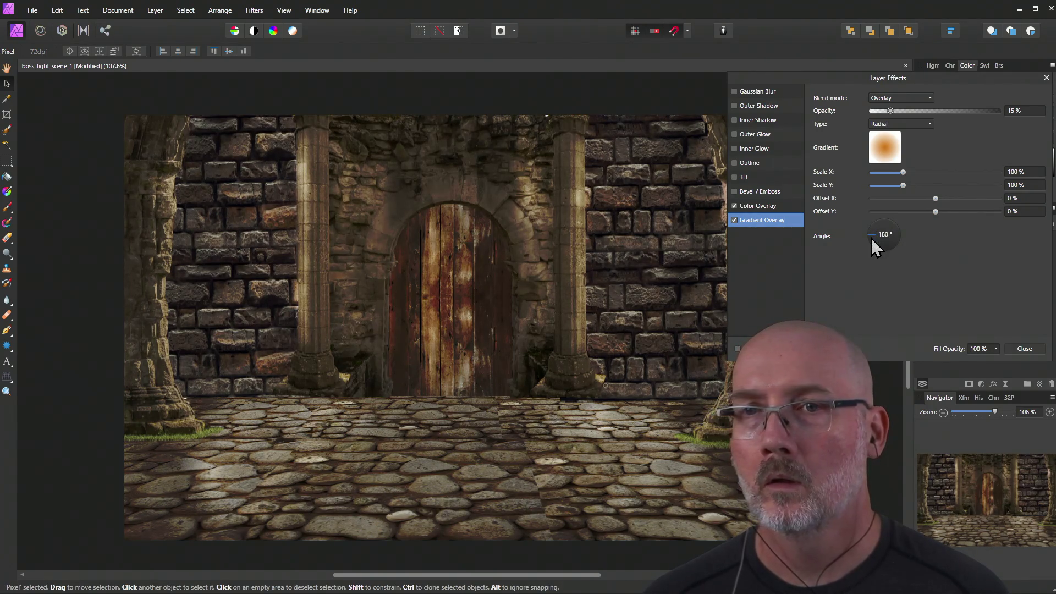
left_click_drag(871, 239, 872, 239)
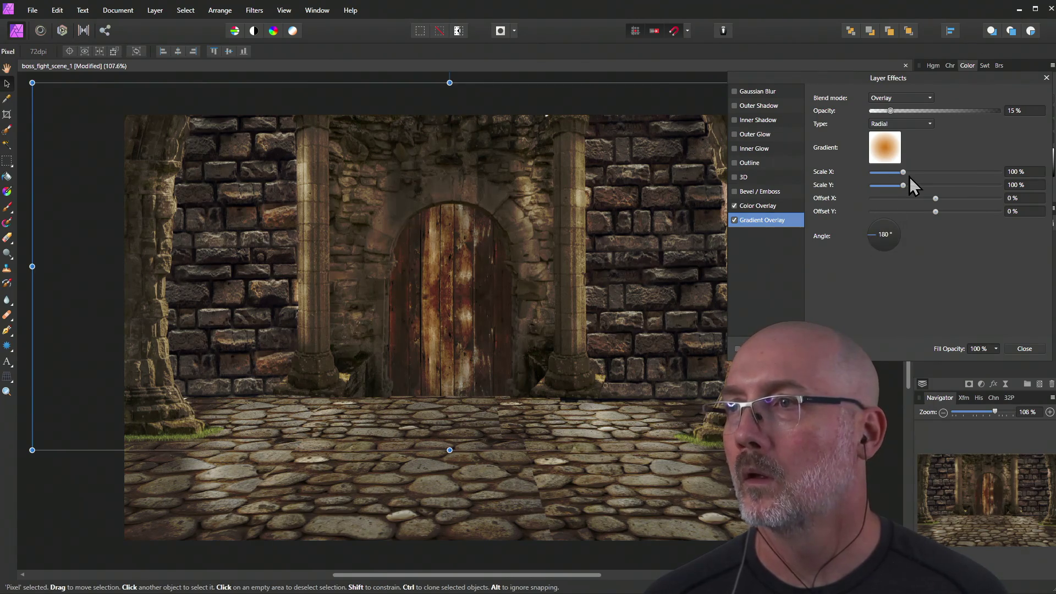
left_click_drag(905, 174, 913, 174)
mouse_move(904, 185)
left_mouse_down()
mouse_move(922, 174)
mouse_move(946, 176)
mouse_move(945, 186)
left_mouse_up()
mouse_move(891, 111)
left_mouse_down()
mouse_move(915, 117)
mouse_move(884, 118)
left_mouse_up()
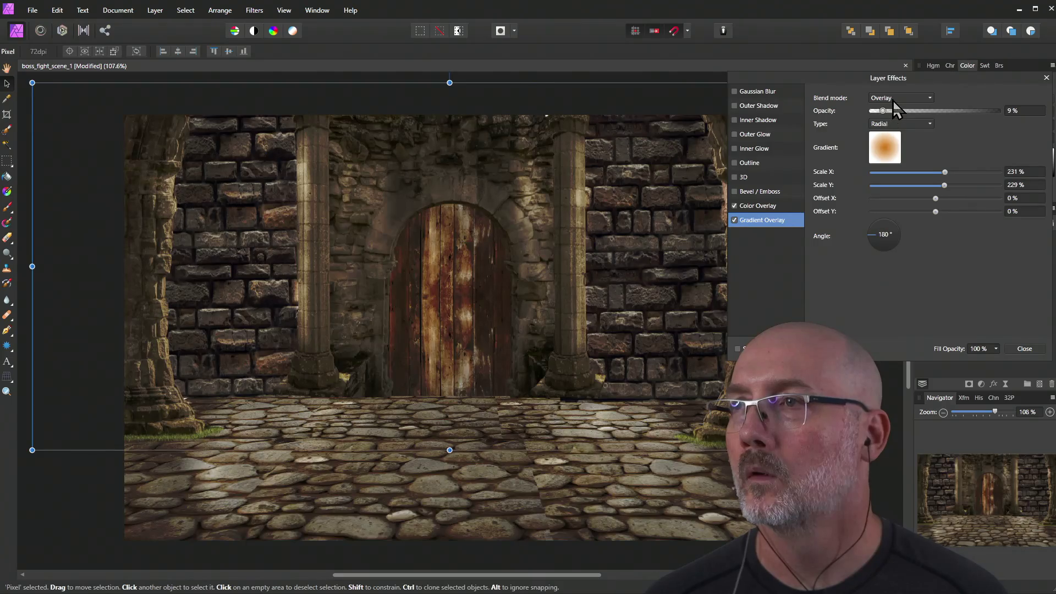
Try Soft Light, then settle the gradient overlay's blend mode on Color Burn.
left_click(894, 98)
left_click(893, 140)
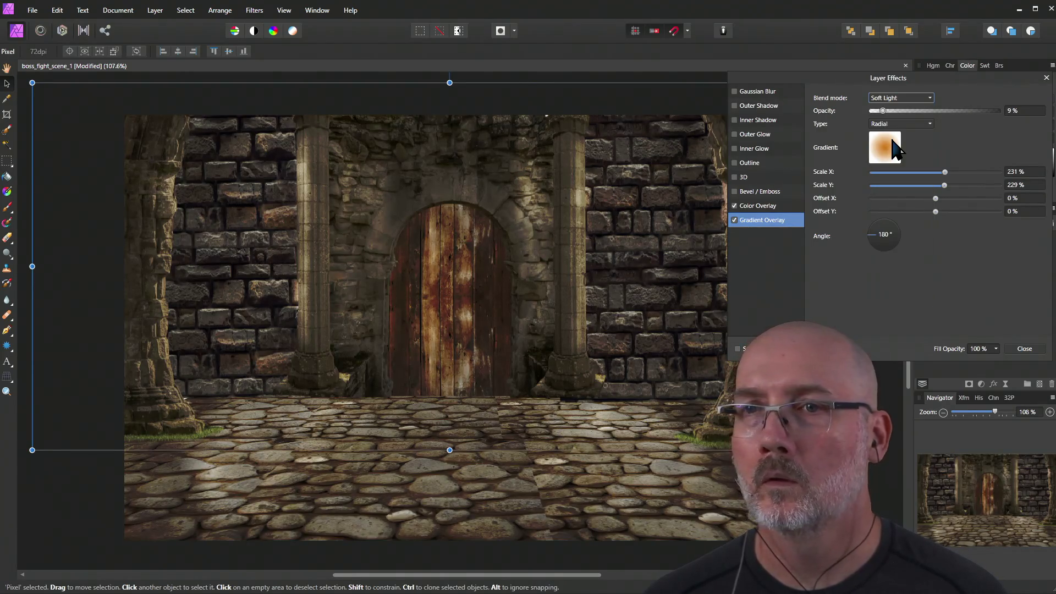
left_click(897, 99)
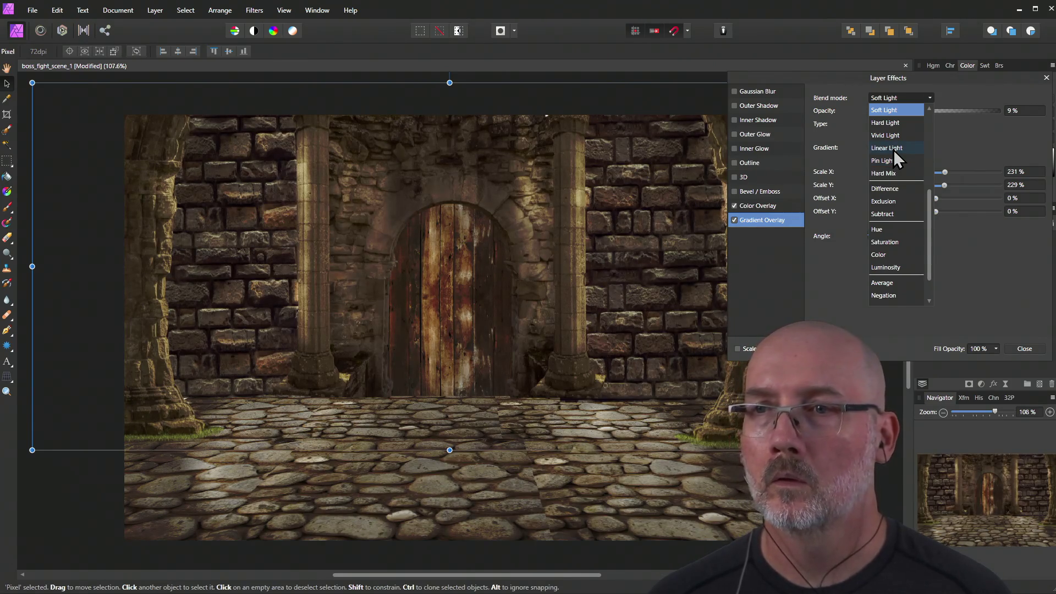
scroll(907, 118, "up", 2)
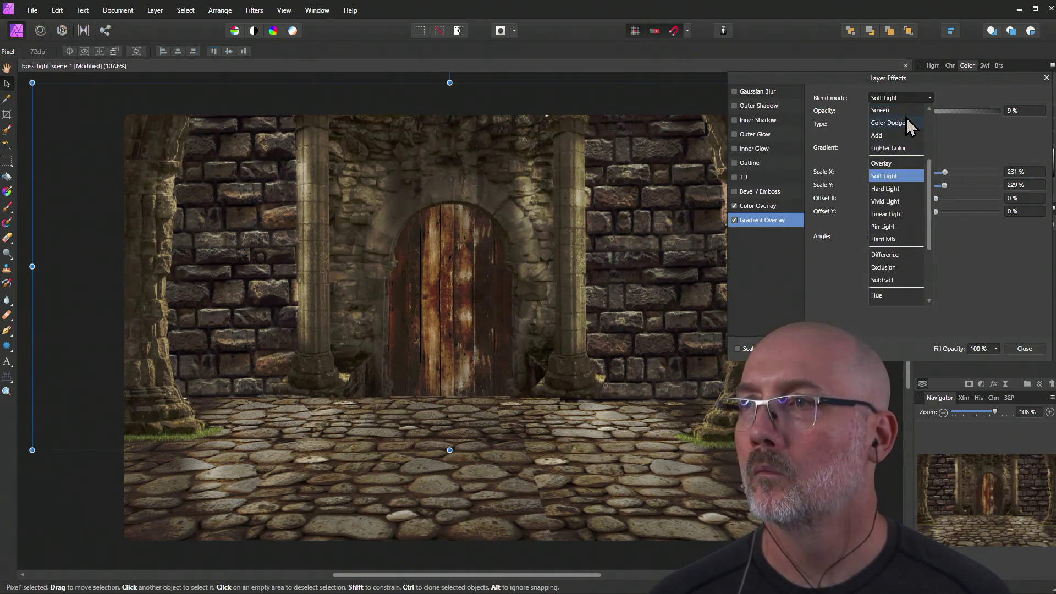
scroll(906, 125, "up", 1)
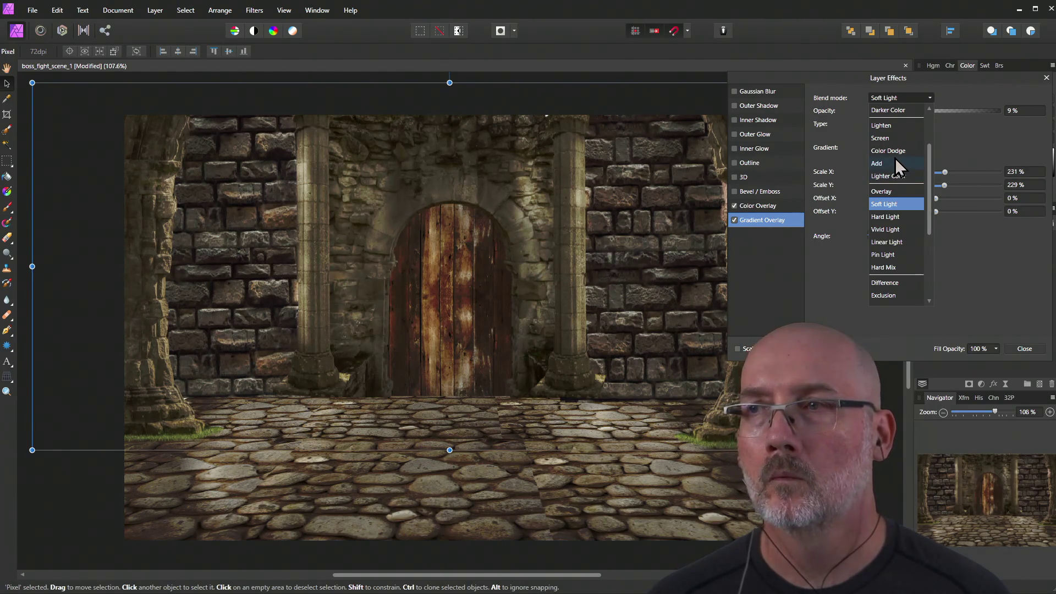
scroll(896, 159, "up", 2)
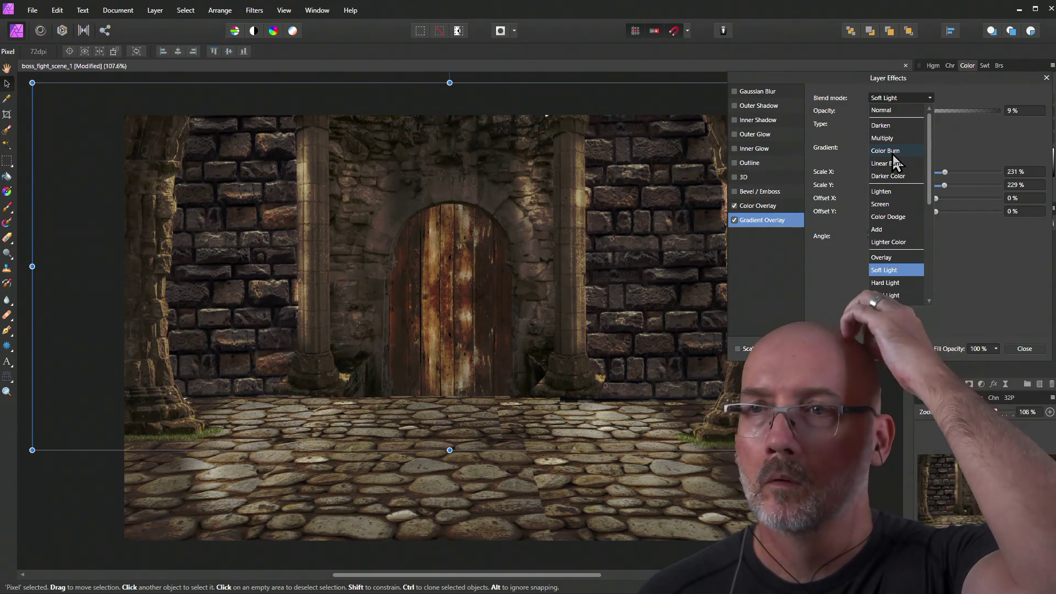
left_click(894, 153)
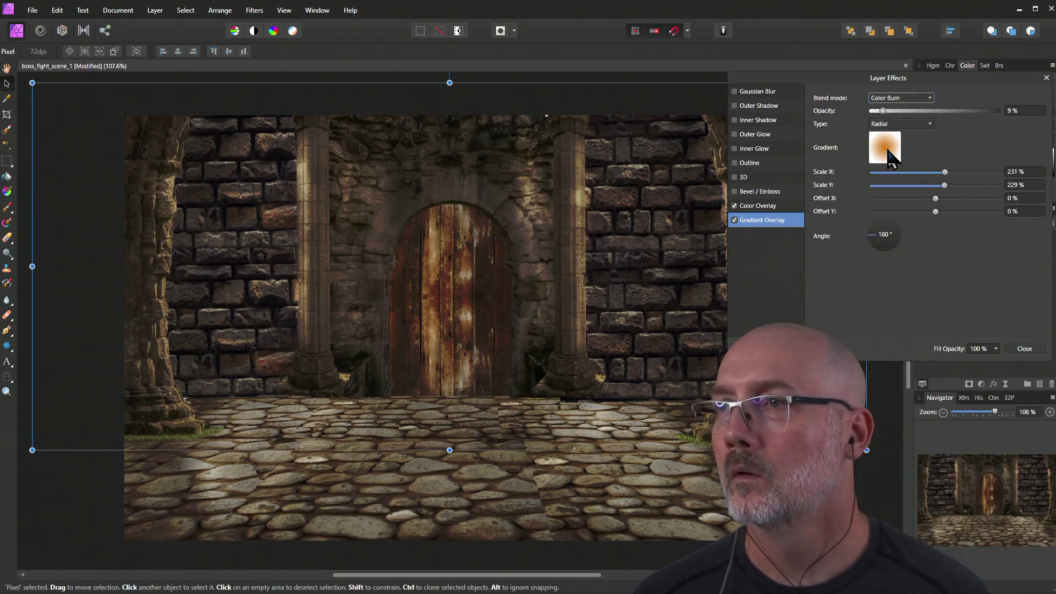
Push the gradient midpoint to 70% and shift the orange stop's hue to 27.
left_click(888, 149)
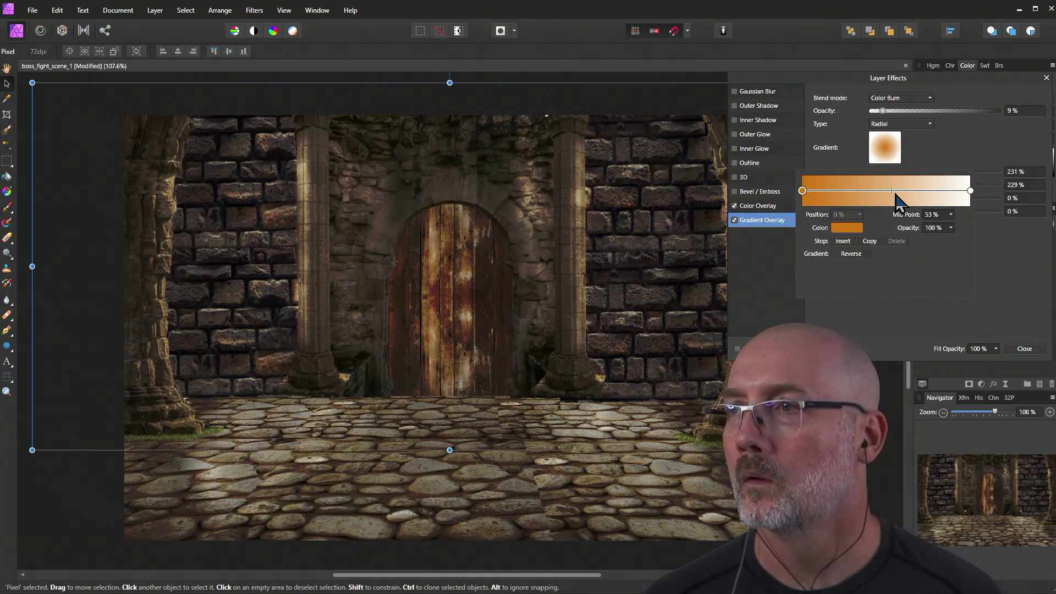
mouse_move(891, 193)
left_mouse_down()
mouse_move(943, 196)
mouse_move(889, 203)
mouse_move(964, 205)
mouse_move(898, 202)
mouse_move(934, 204)
mouse_move(922, 204)
left_mouse_up()
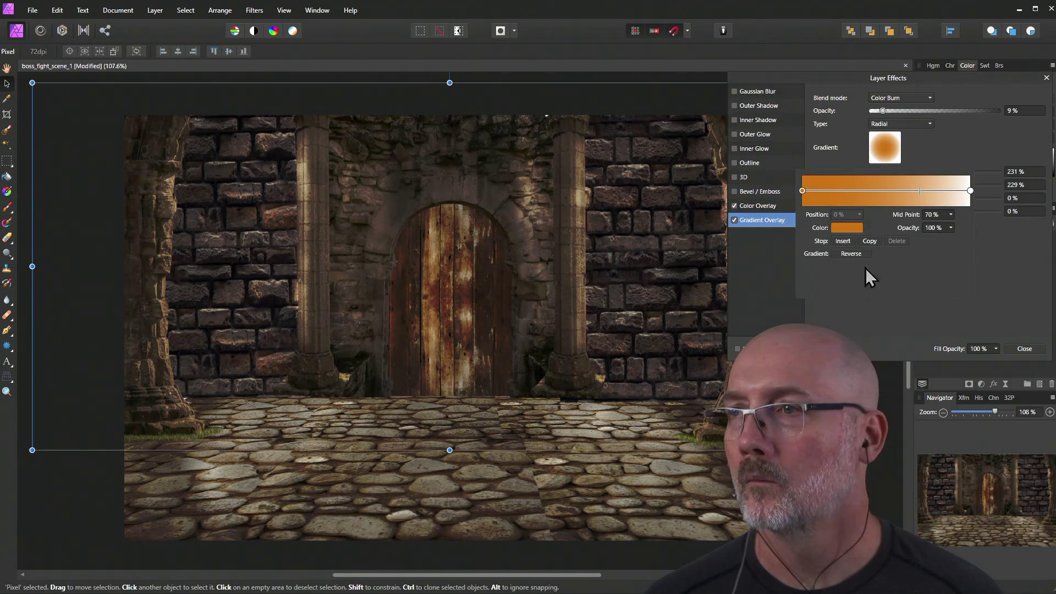
left_click(847, 228)
mouse_move(801, 265)
left_mouse_down()
mouse_move(812, 265)
mouse_move(800, 263)
left_mouse_up()
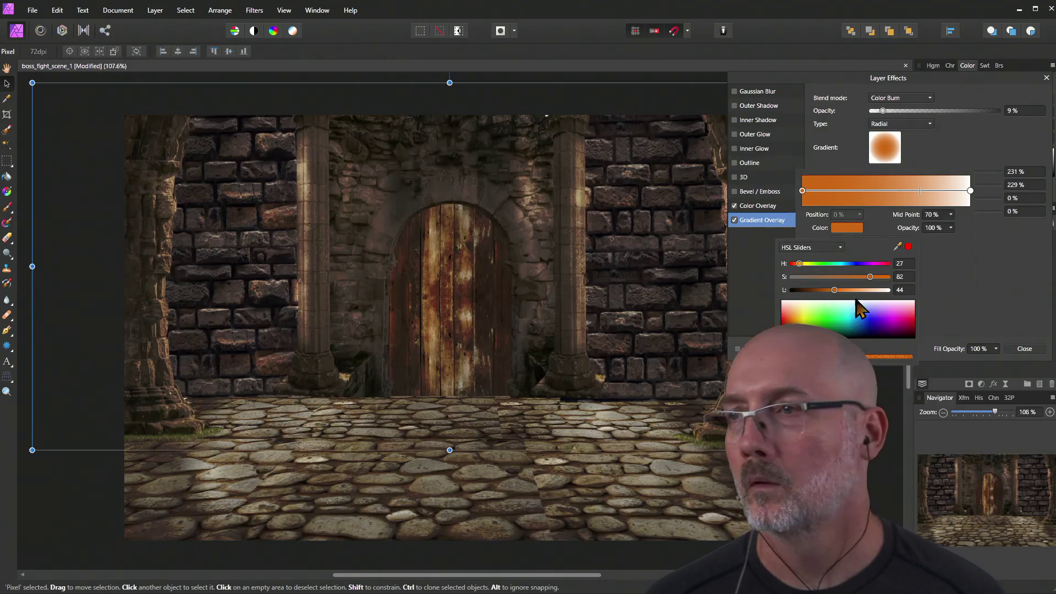
Disable the gradient overlay, make the colour overlay neutral grey (H6 S0 L20), and close the effects.
left_click(734, 221)
left_click(749, 208)
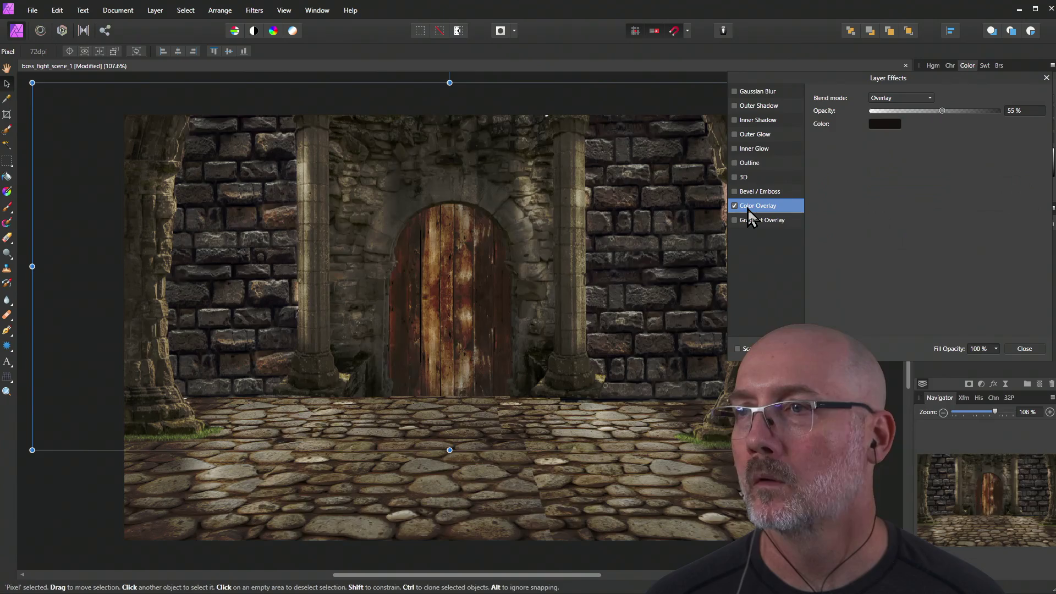
left_click(886, 124)
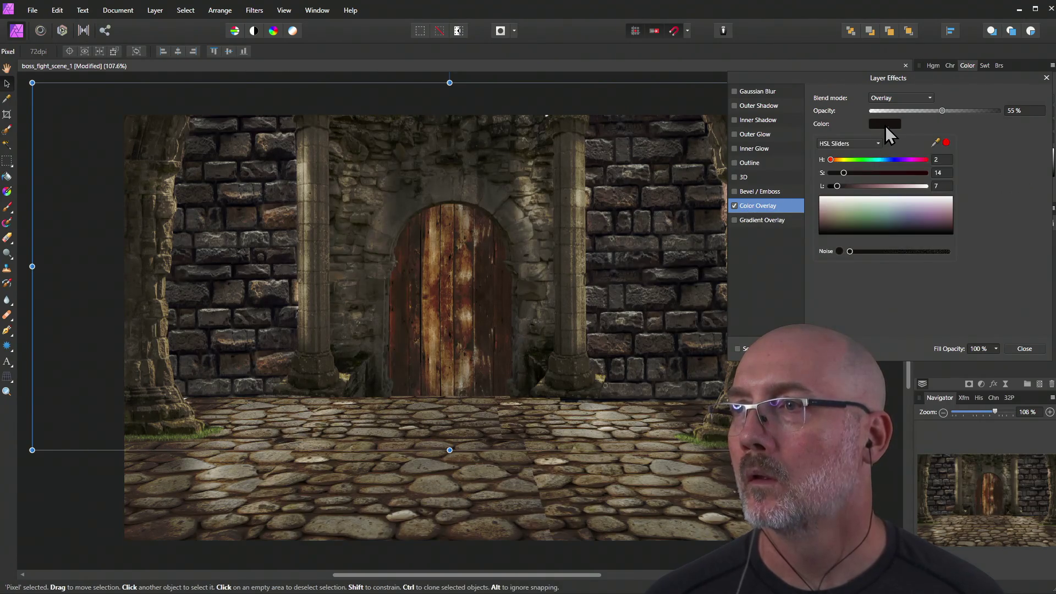
left_click(832, 160)
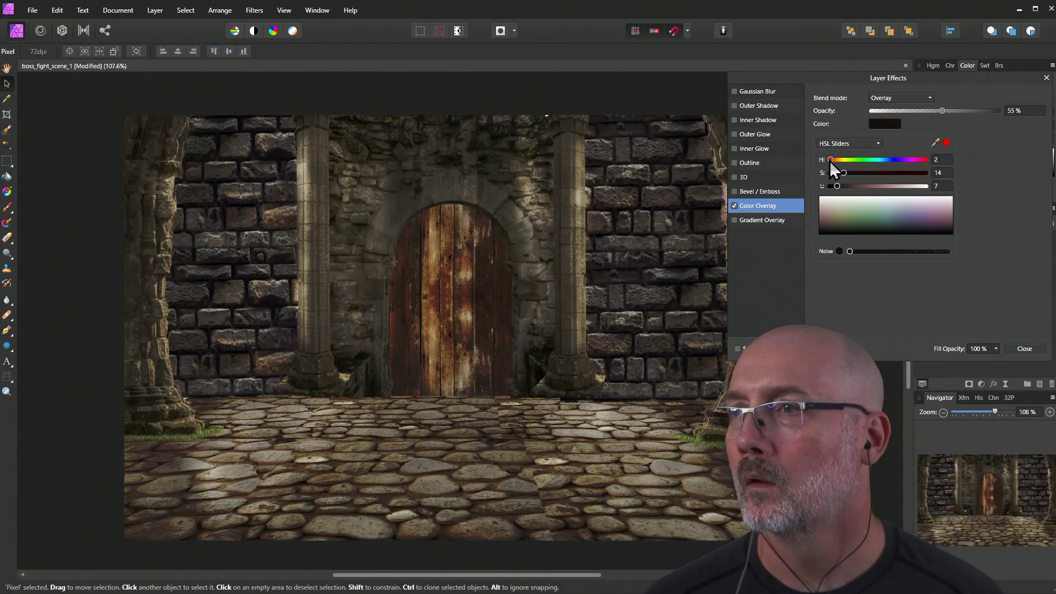
mouse_move(836, 189)
left_mouse_down()
mouse_move(867, 192)
mouse_move(836, 193)
mouse_move(853, 198)
mouse_move(858, 186)
mouse_move(897, 182)
mouse_move(832, 175)
mouse_move(908, 176)
mouse_move(829, 177)
mouse_move(849, 189)
left_mouse_up()
left_click(850, 172)
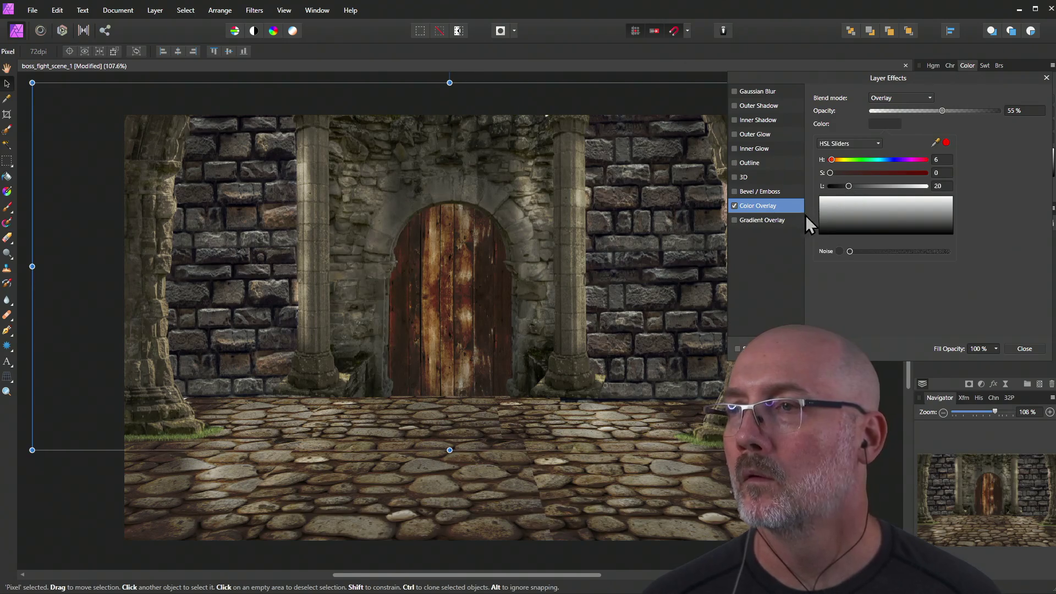
left_click(1025, 349)
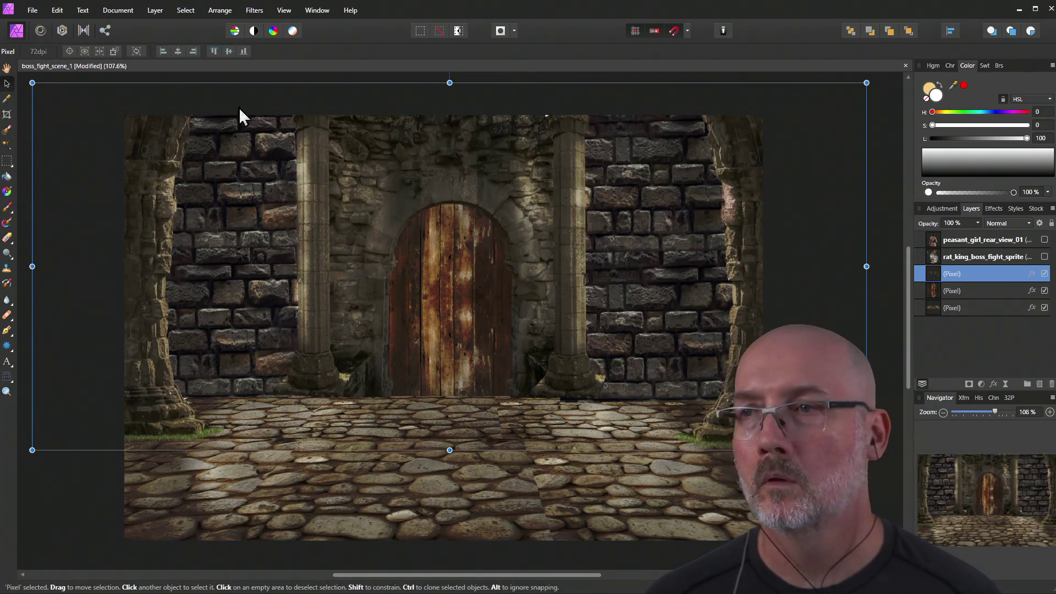
left_click(34, 11)
Undo the layer-effect edits repeatedly, back to the Paint Mixer Brush step.
mouse_move(58, 11)
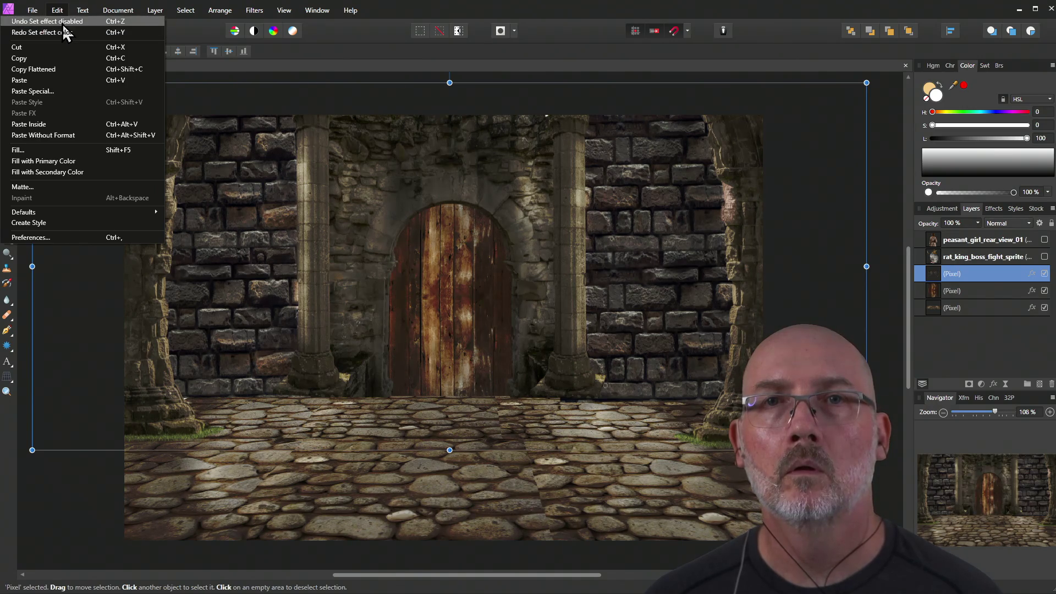
left_click(62, 22)
left_click(52, 11)
left_click(57, 23)
left_click(57, 12)
left_click(58, 23)
left_click(57, 11)
left_click(57, 23)
left_click(57, 11)
left_click(58, 22)
left_click(58, 11)
left_click(58, 22)
left_click(57, 11)
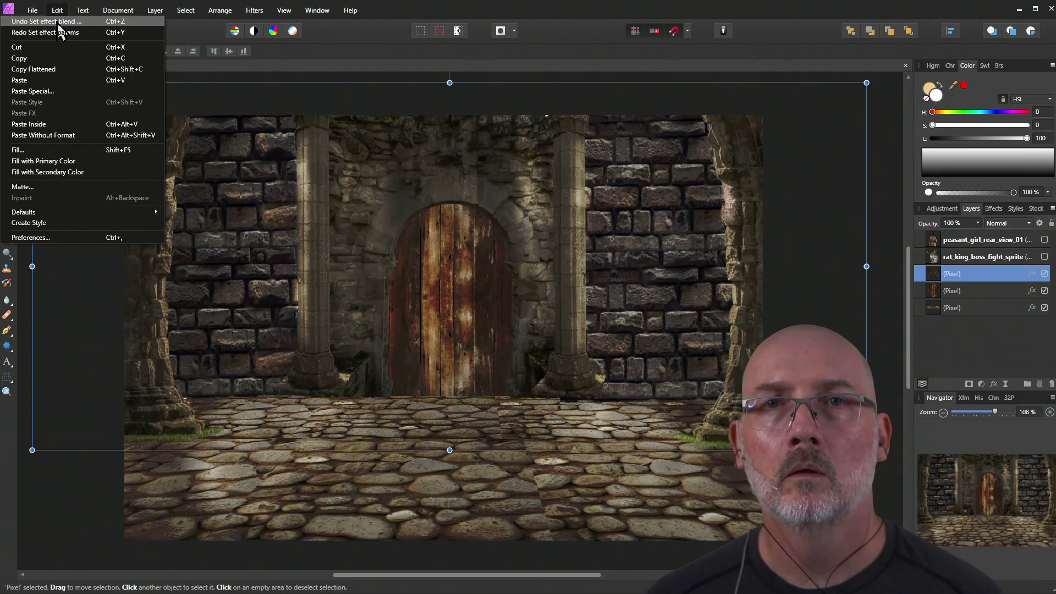
left_click(57, 22)
left_click(57, 11)
left_click(57, 22)
left_click(57, 11)
left_click(58, 22)
left_click(58, 11)
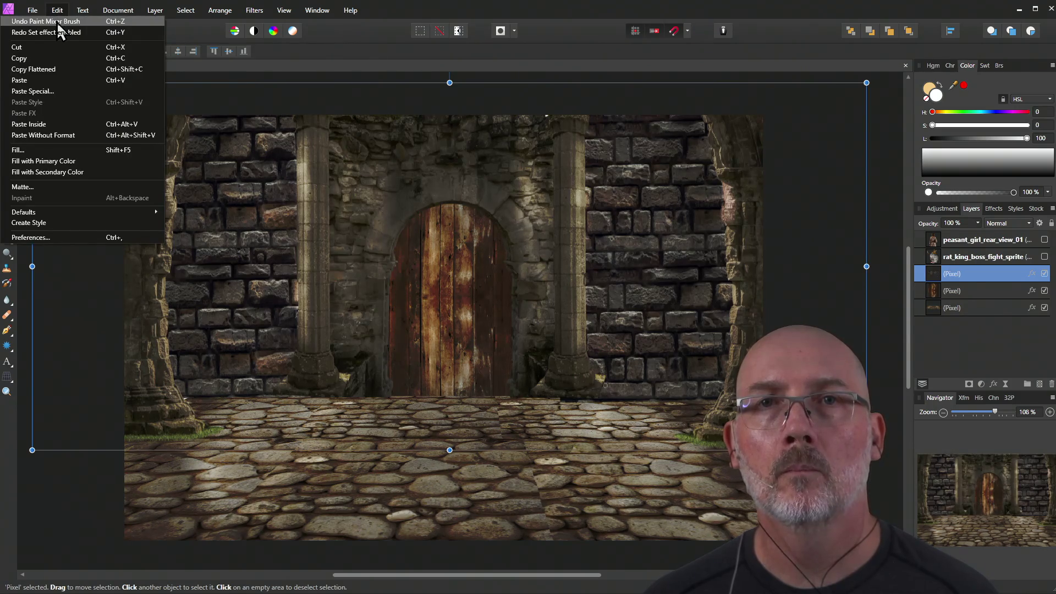
Deselect the wall layer and save boss_fight_scene_1.
left_click(58, 22)
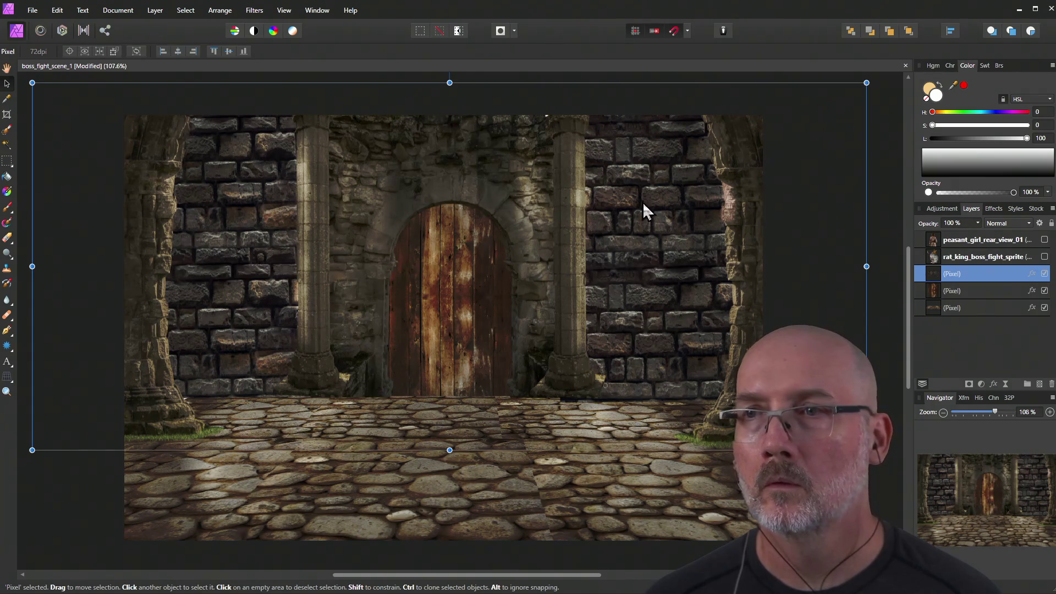
left_click(879, 158)
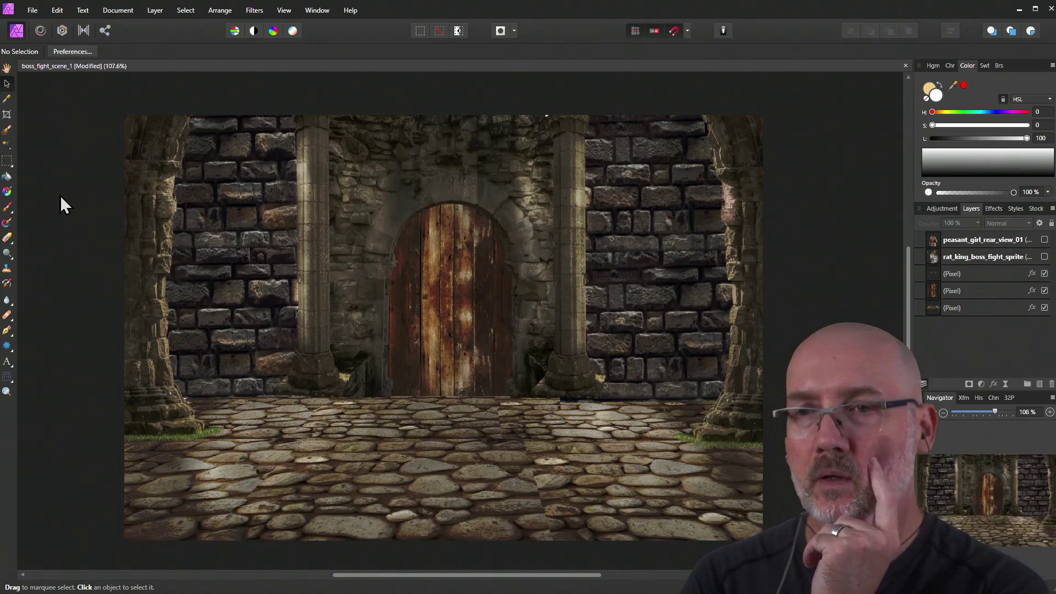
key("ctrl+s")
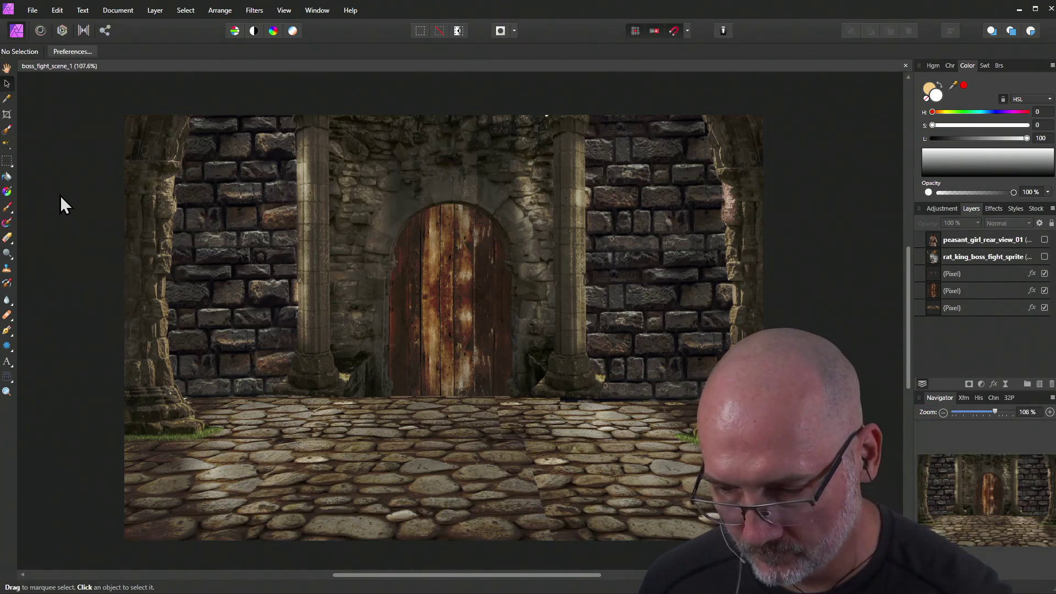
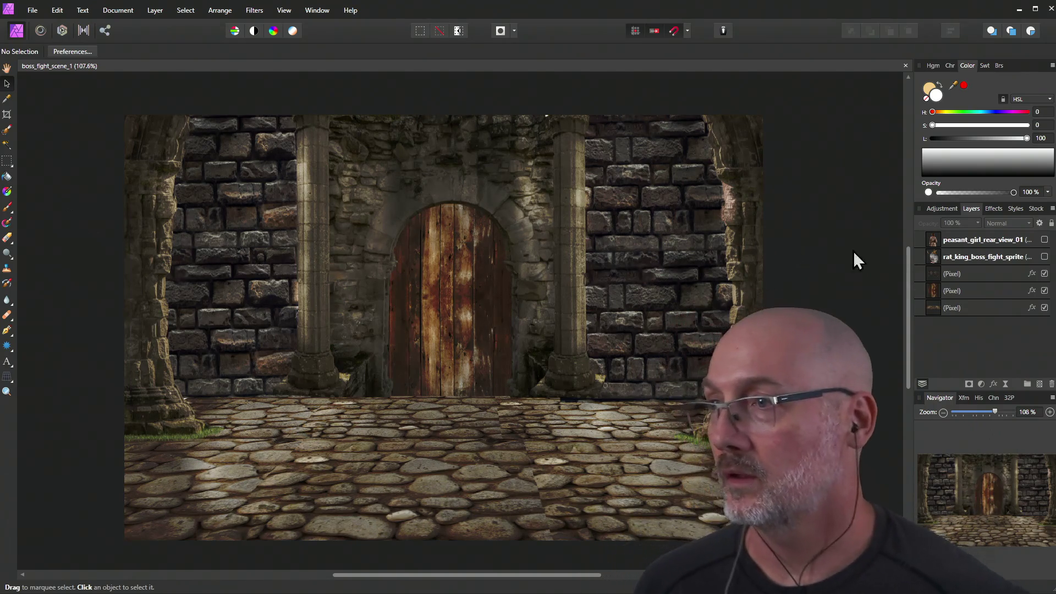
In the wall Pixel layer's Layer Effects, raise the Color Overlay opacity to about 74%.
left_click(955, 278)
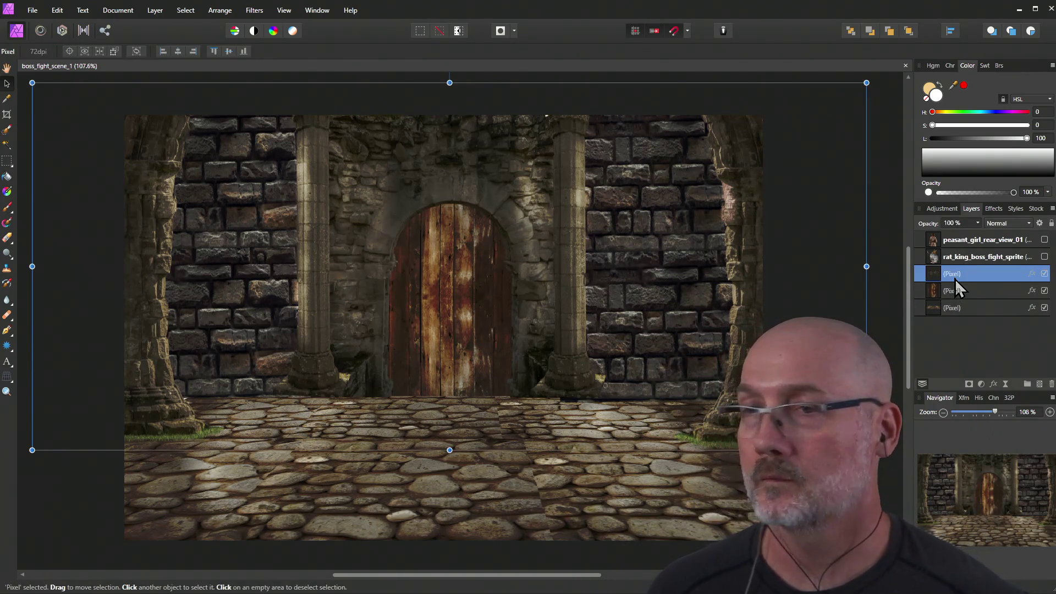
right_click(260, 138)
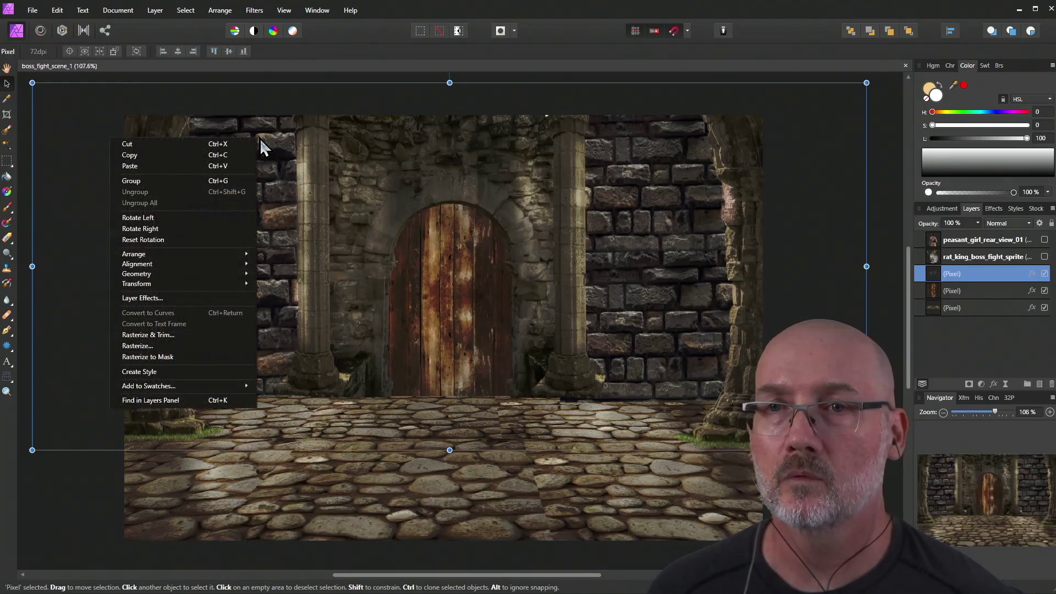
left_click(193, 300)
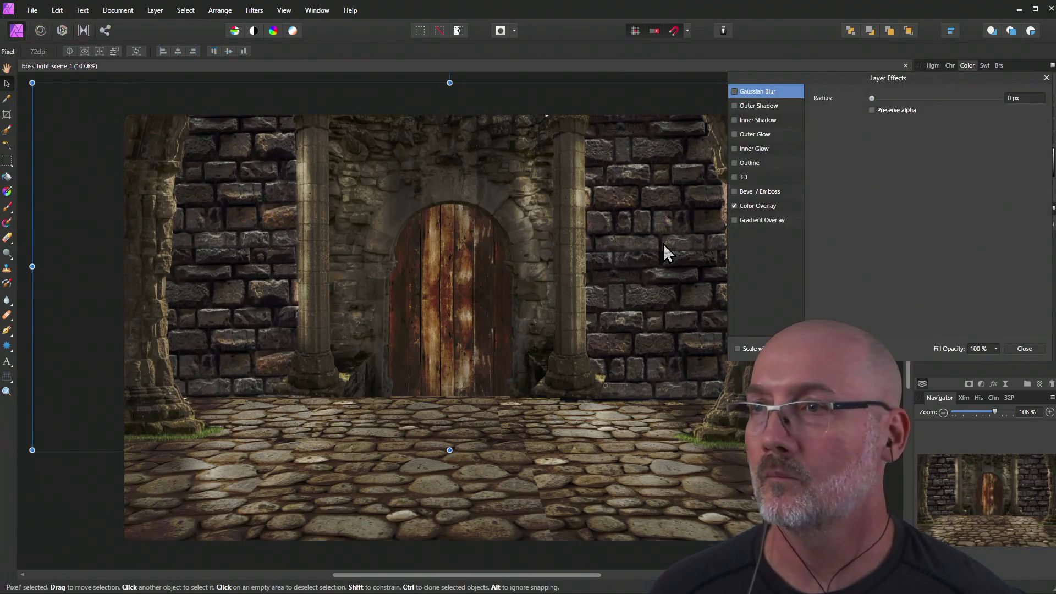
left_click(767, 207)
left_click_drag(942, 112, 978, 114)
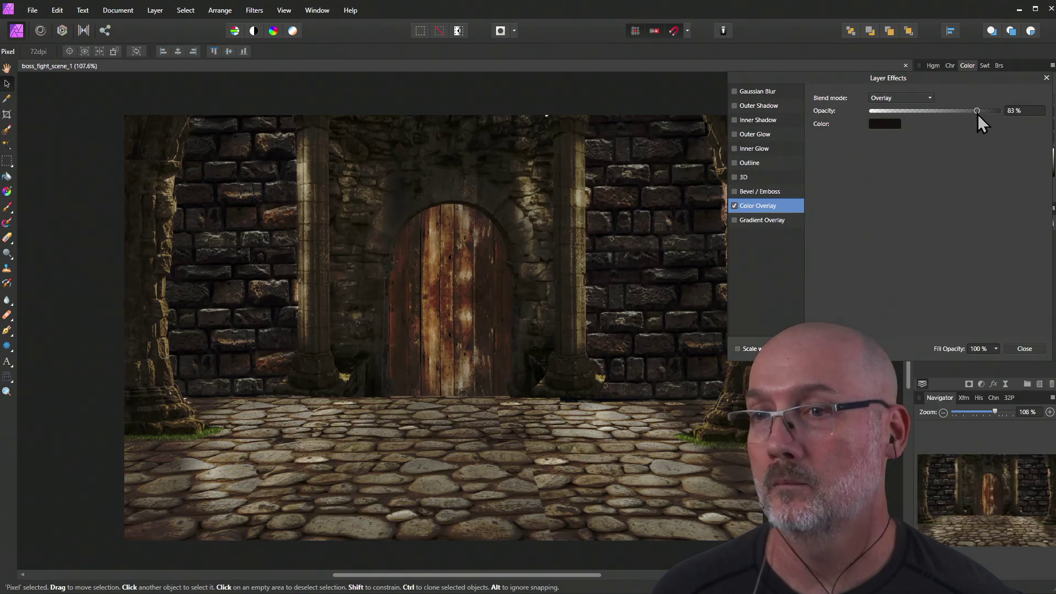
mouse_move(974, 115)
left_mouse_down()
mouse_move(948, 115)
mouse_move(969, 115)
left_mouse_up()
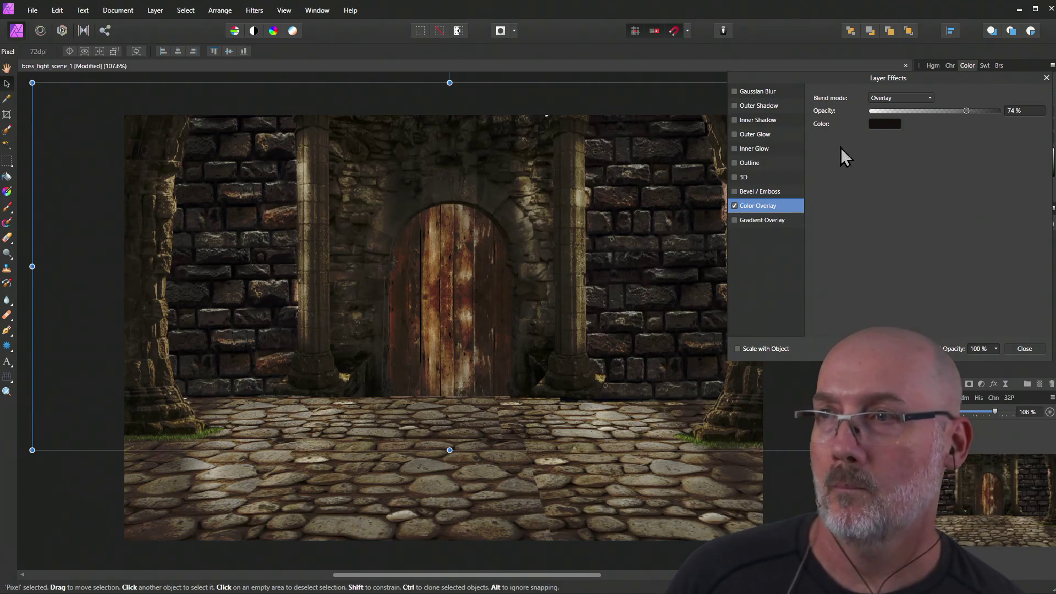
mouse_move(830, 82)
left_mouse_down()
mouse_move(867, 123)
mouse_move(276, 223)
mouse_move(1055, 217)
left_mouse_up()
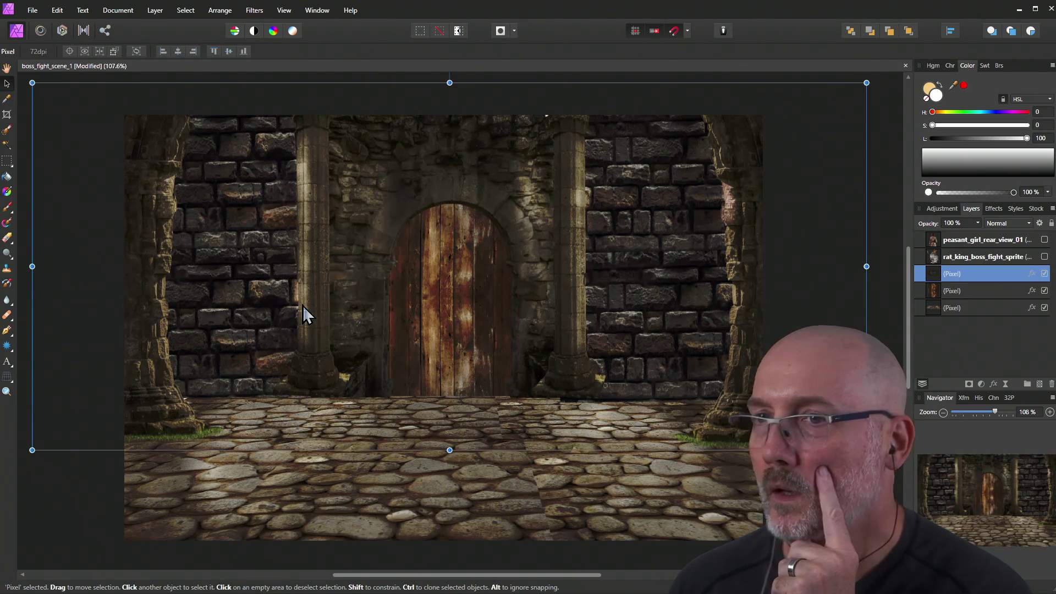
left_click(971, 315)
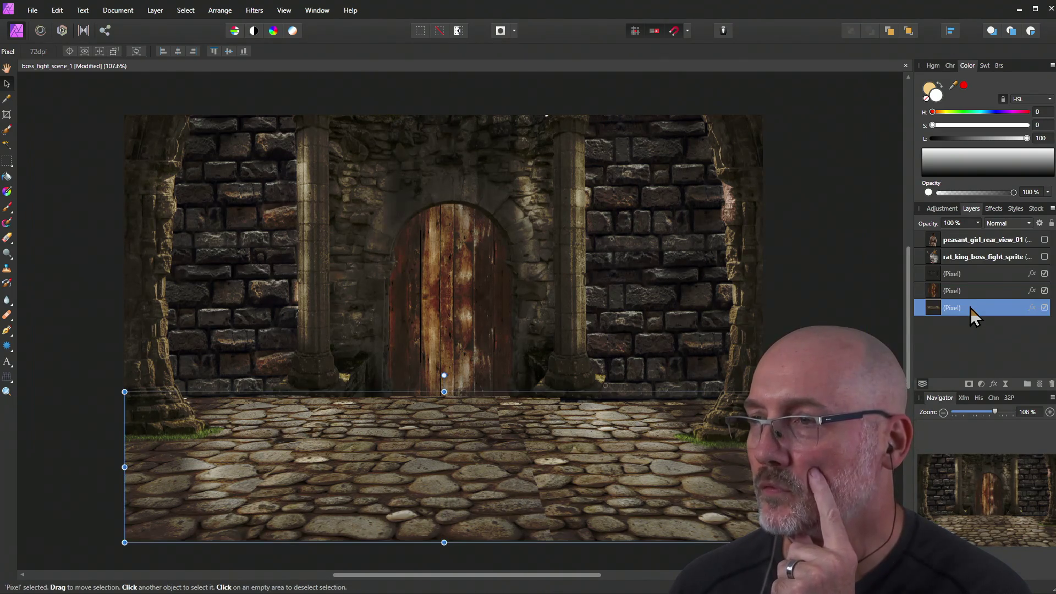
right_click(400, 452)
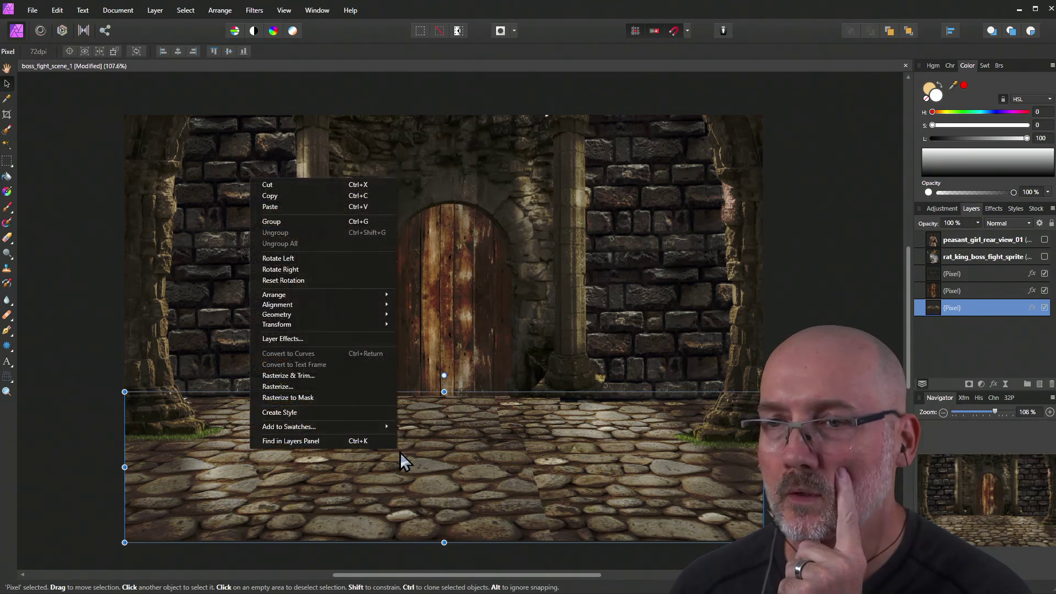
key("Escape")
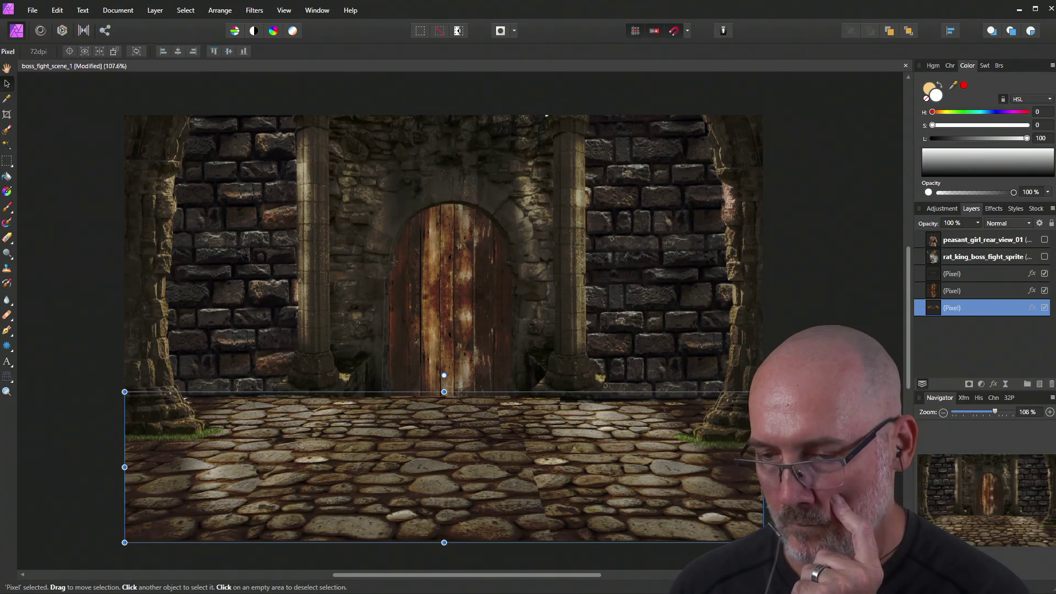
left_click(69, 219)
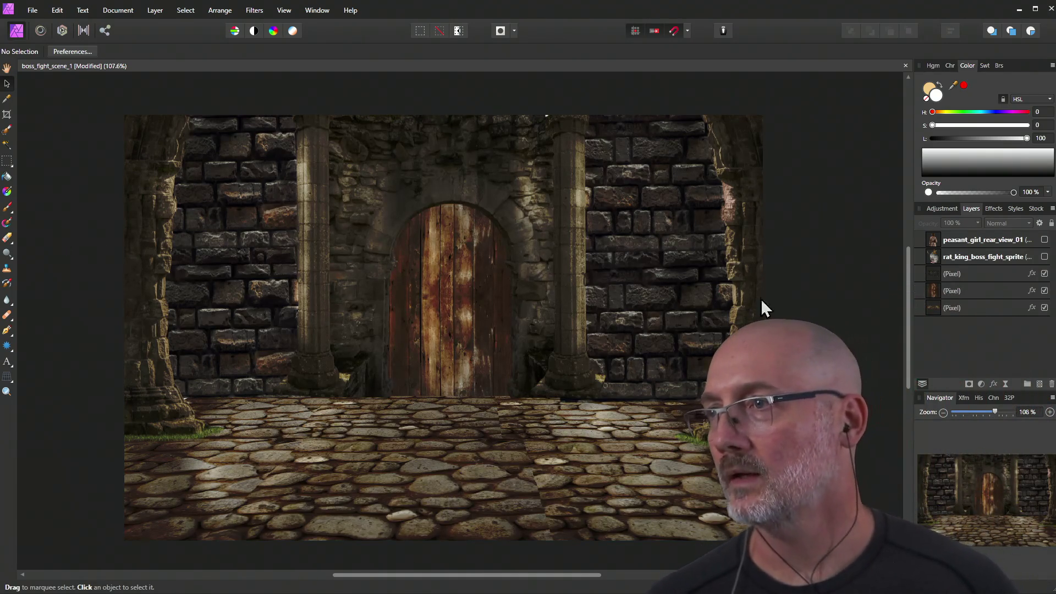
left_click(1045, 257)
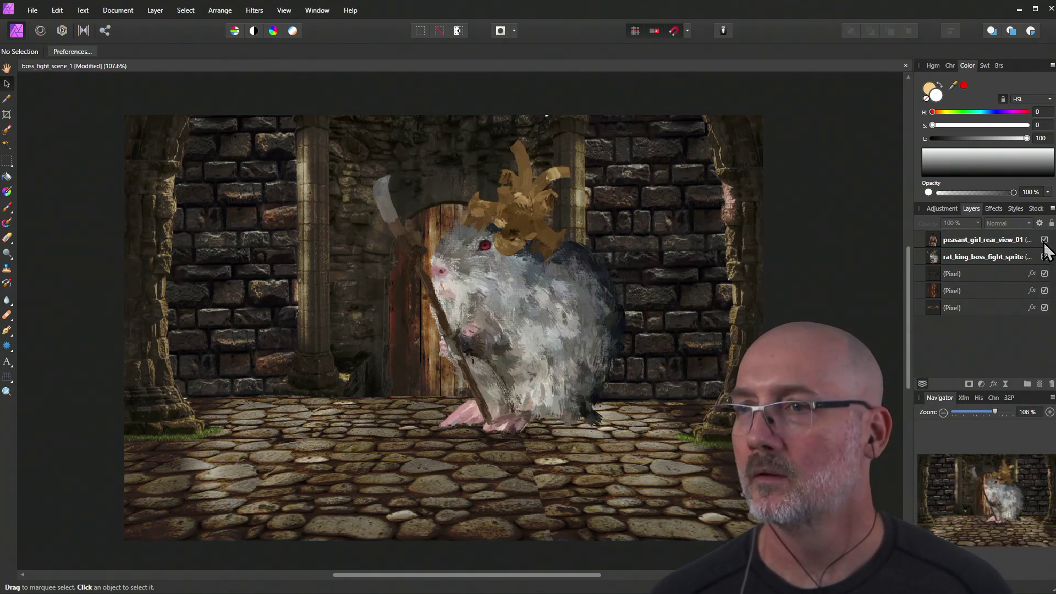
left_click(1045, 239)
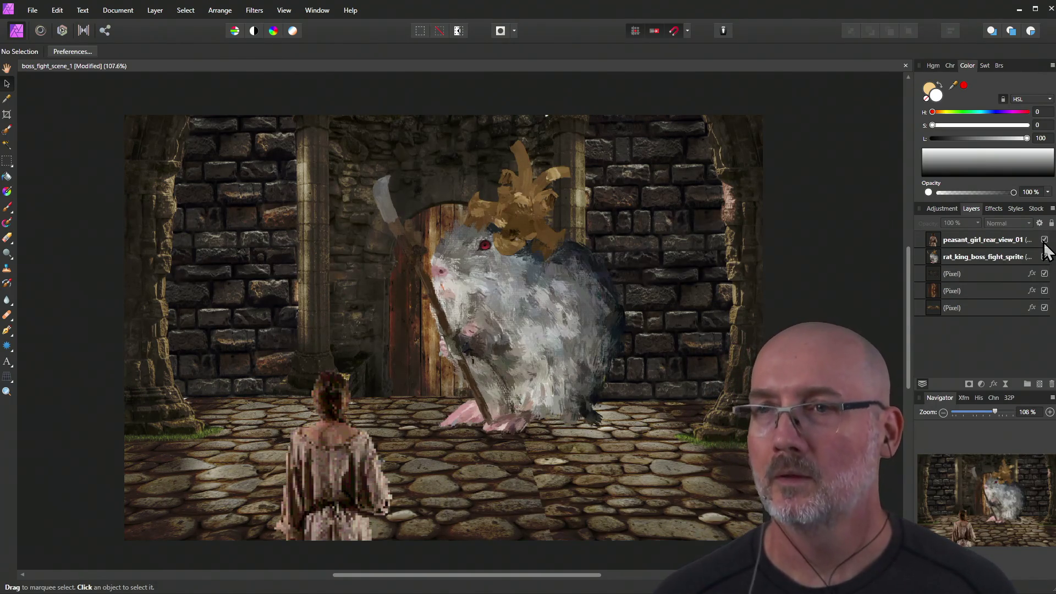
left_click(1045, 240)
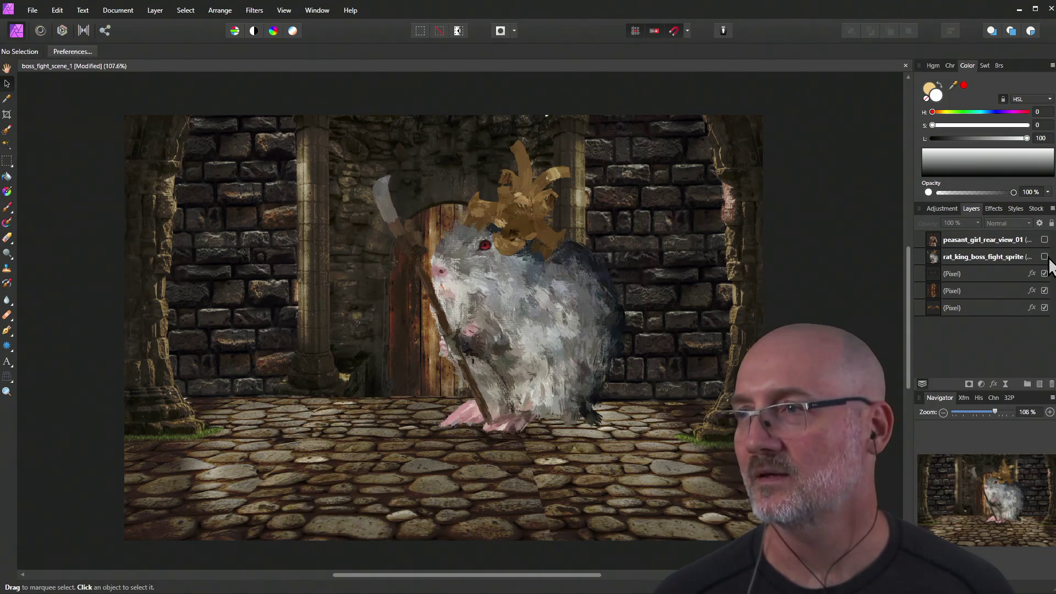
left_click(1045, 256)
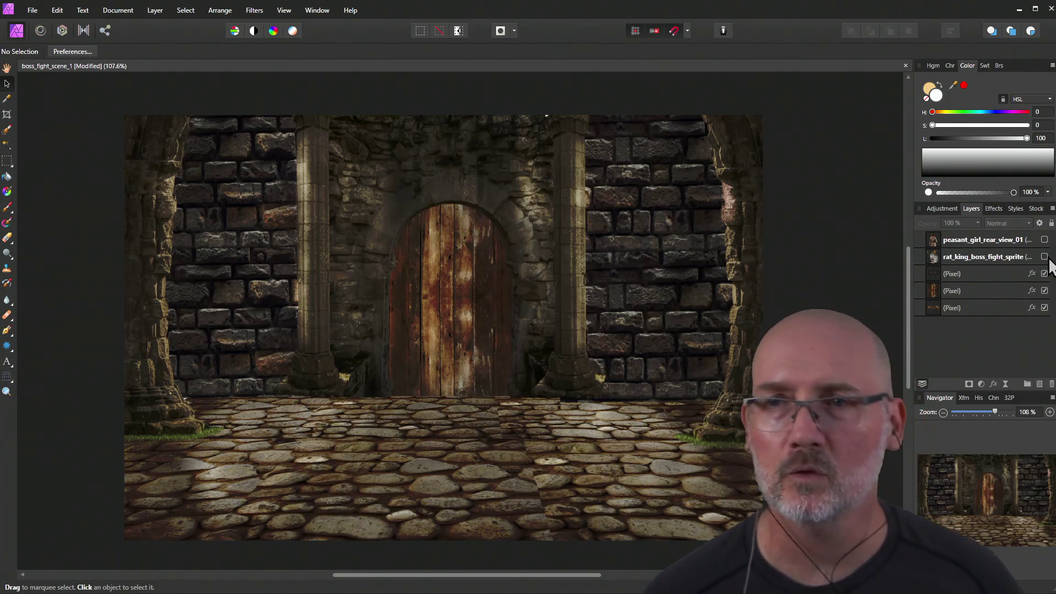